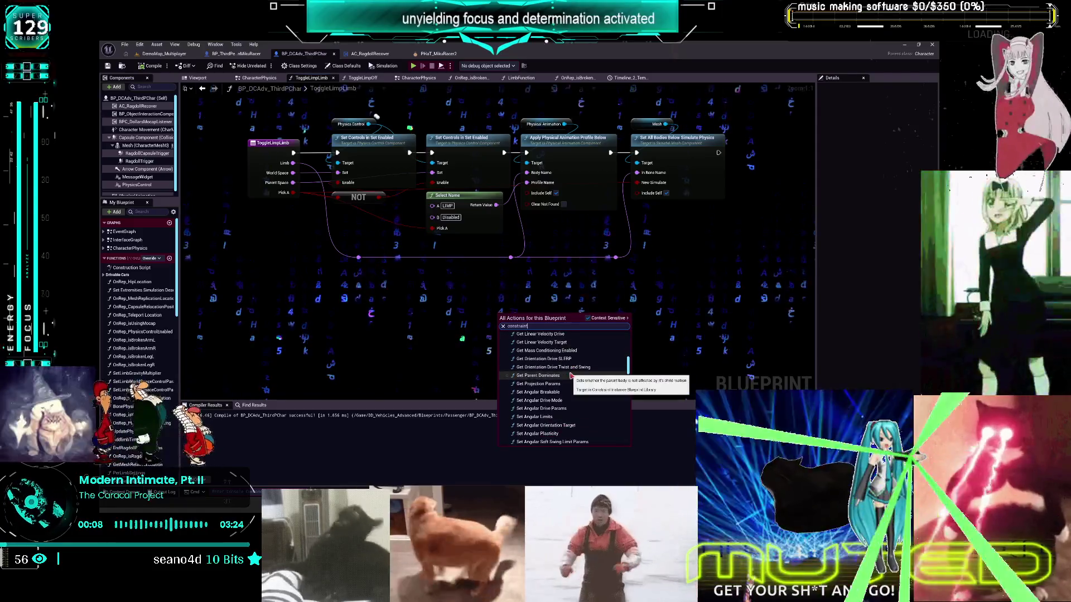
- Browse the 'constraint' action search results, then dismiss the menu without adding any node
scroll(569, 396, down, 4)
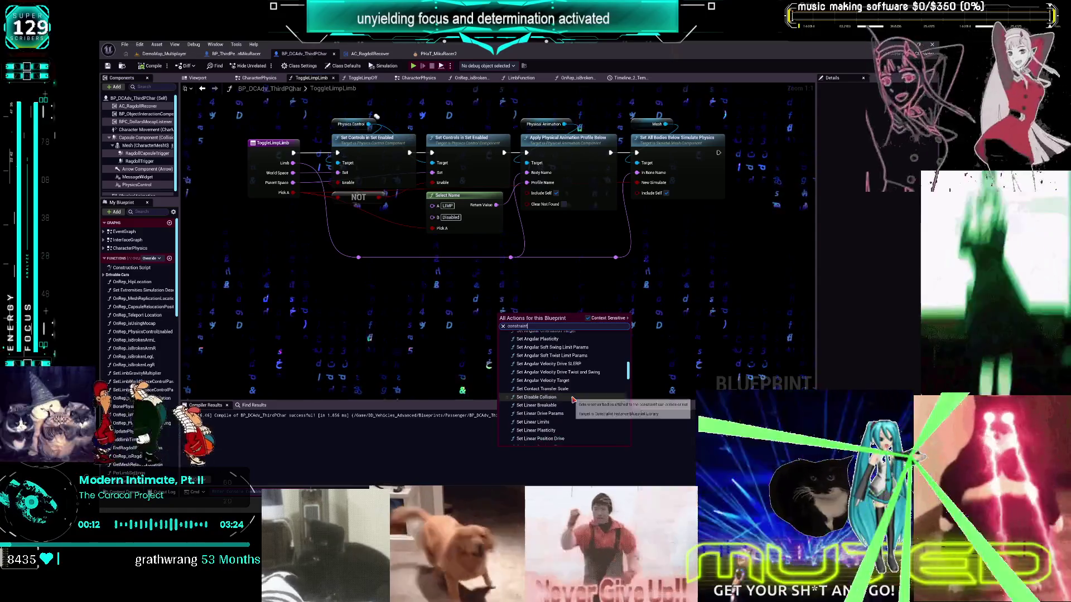
scroll(558, 393, down, 1)
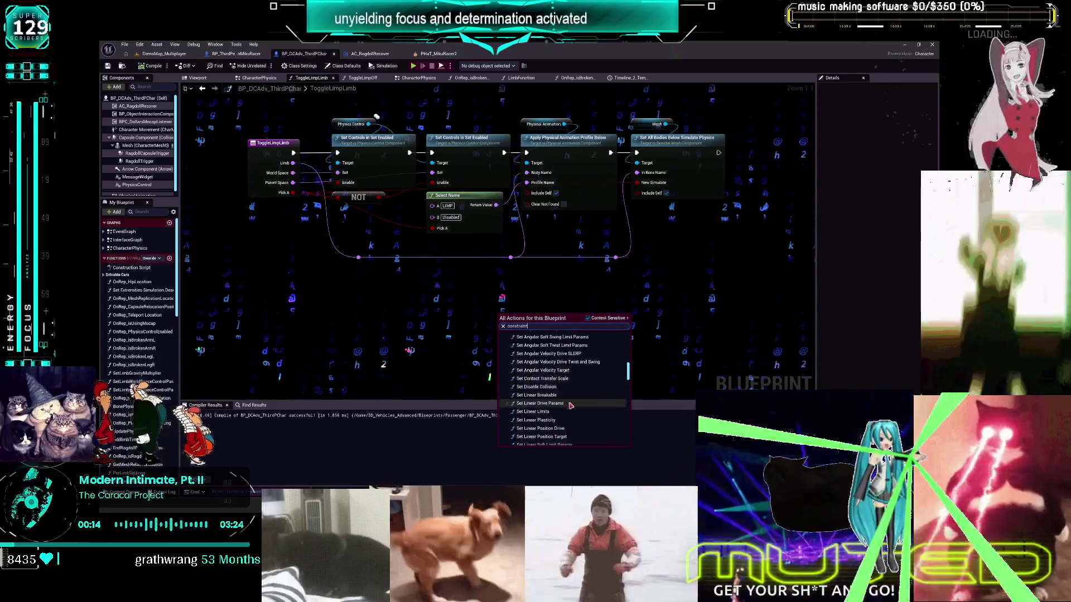
scroll(569, 406, down, 2)
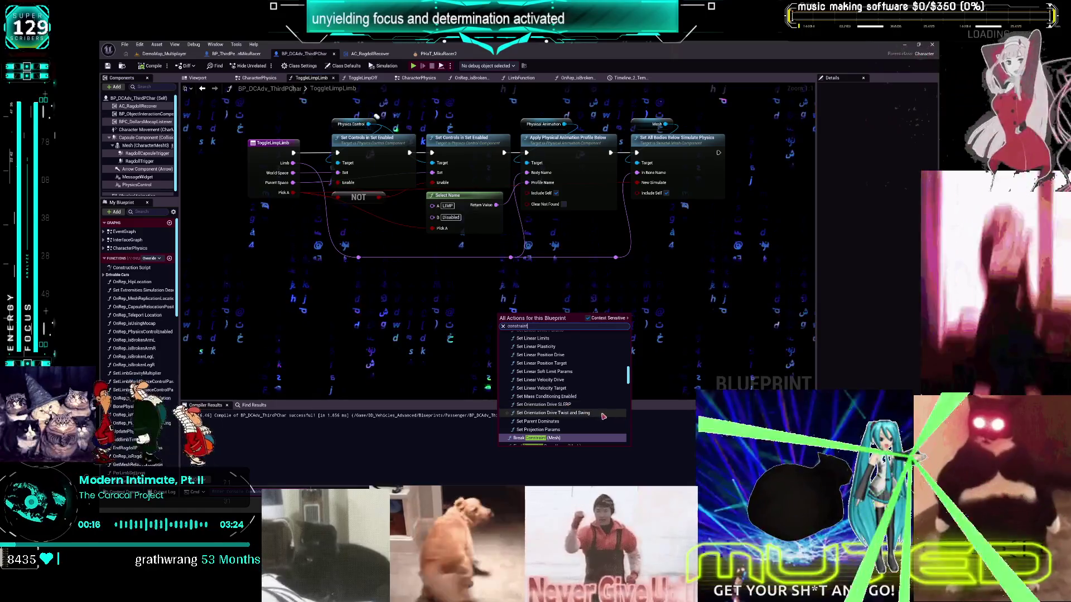
scroll(574, 403, down, 1)
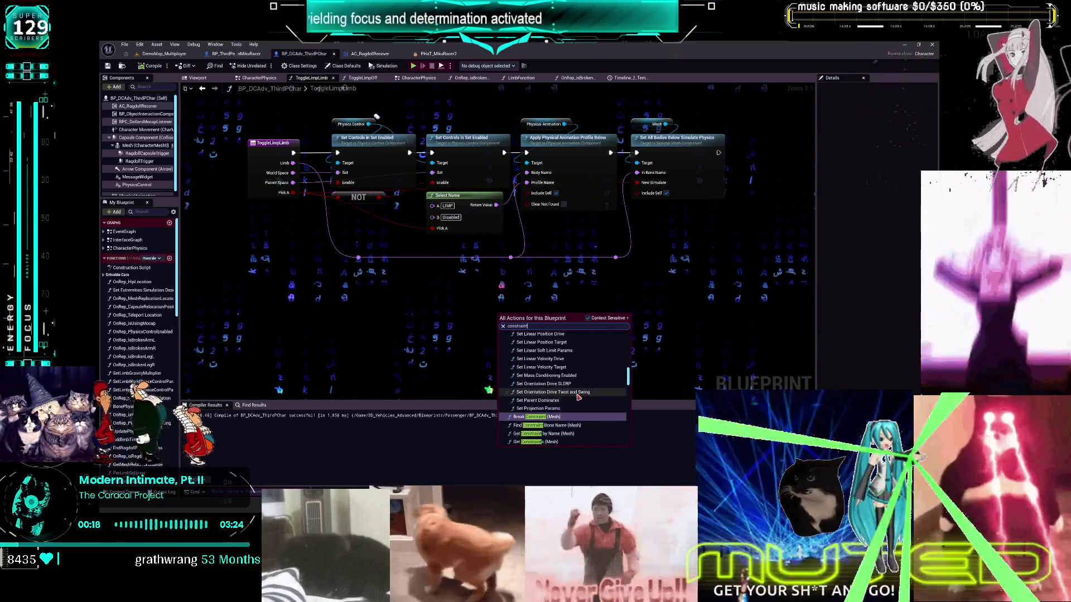
scroll(580, 398, down, 2)
scroll(580, 401, down, 4)
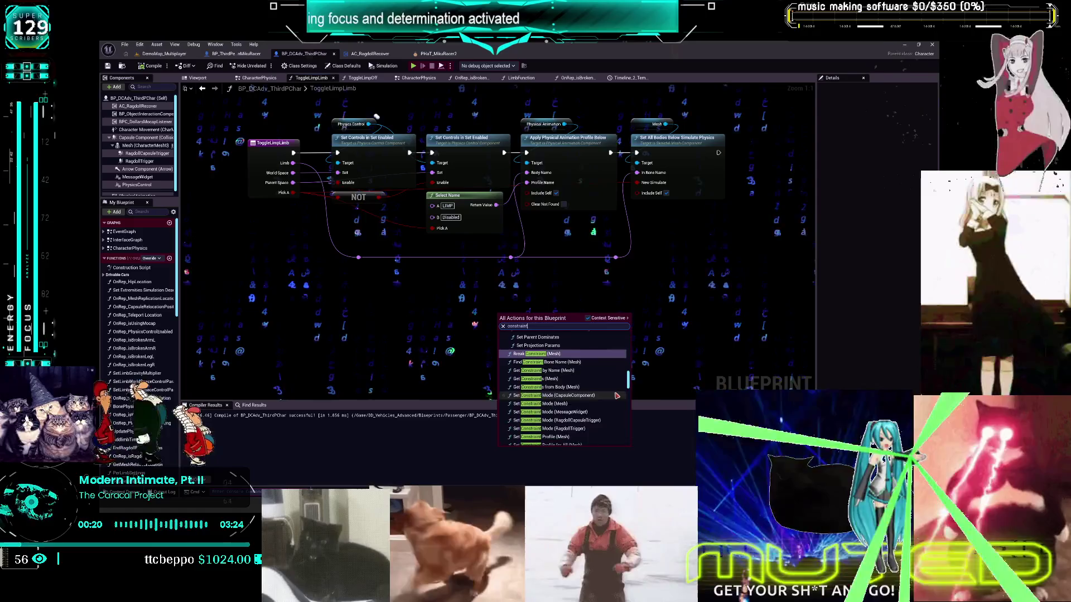
scroll(599, 404, down, 8)
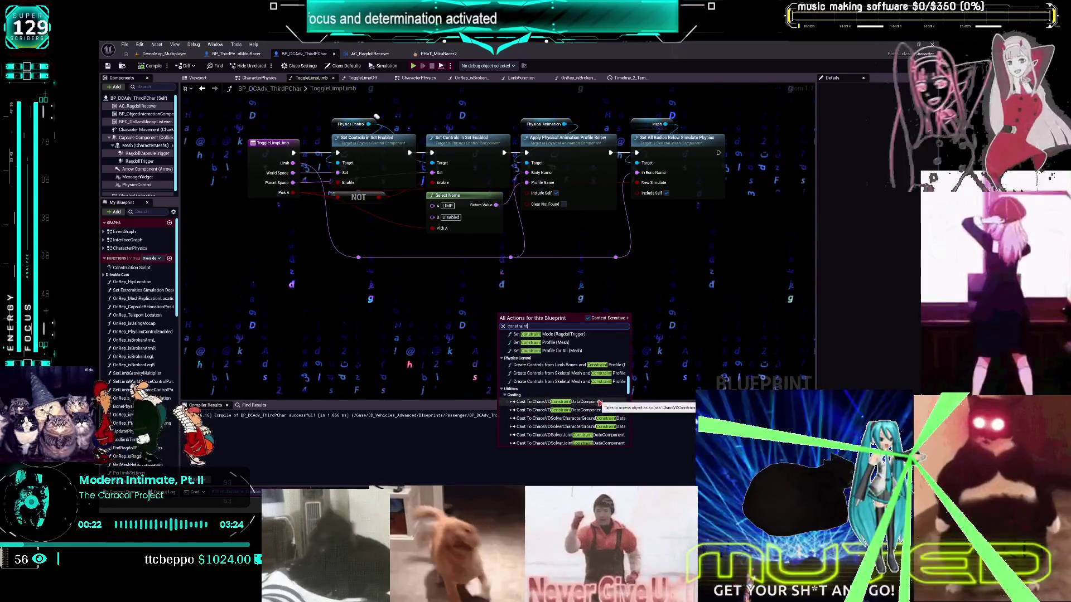
drag(628, 401, 627, 432)
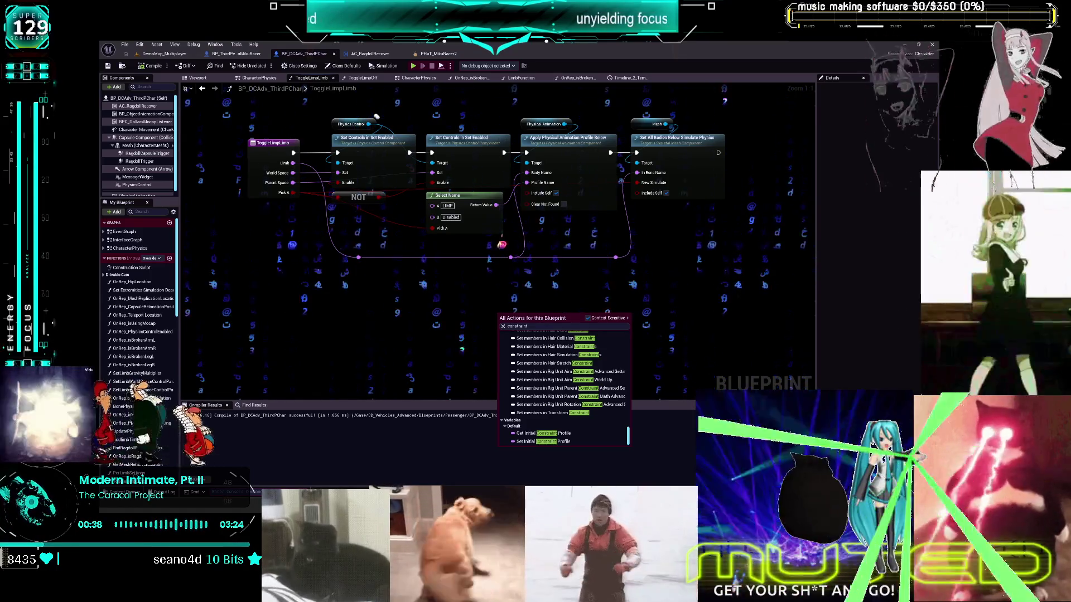
key(Escape)
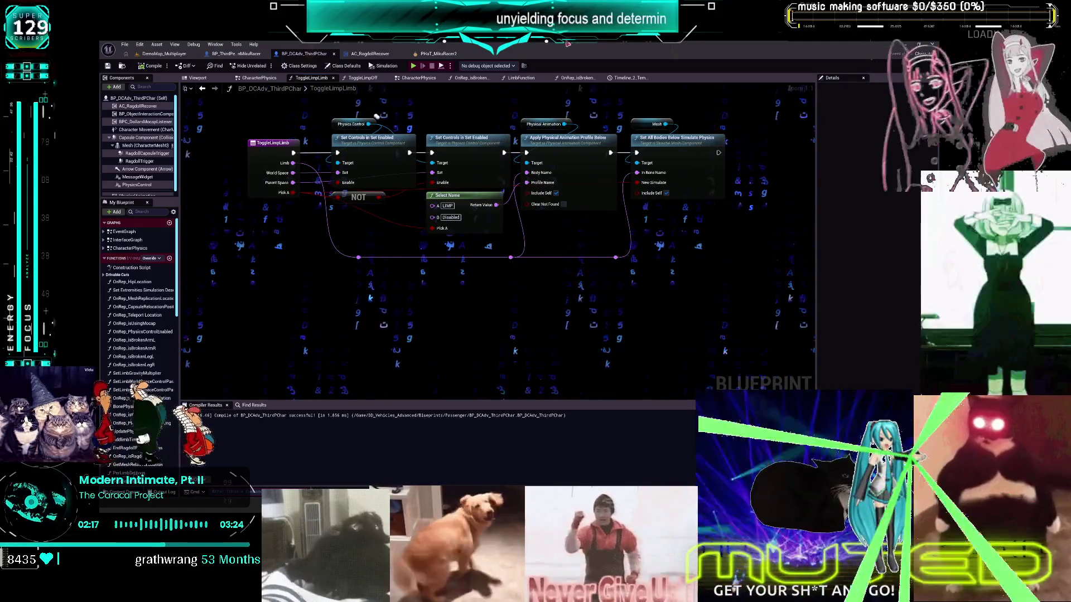
click(446, 53)
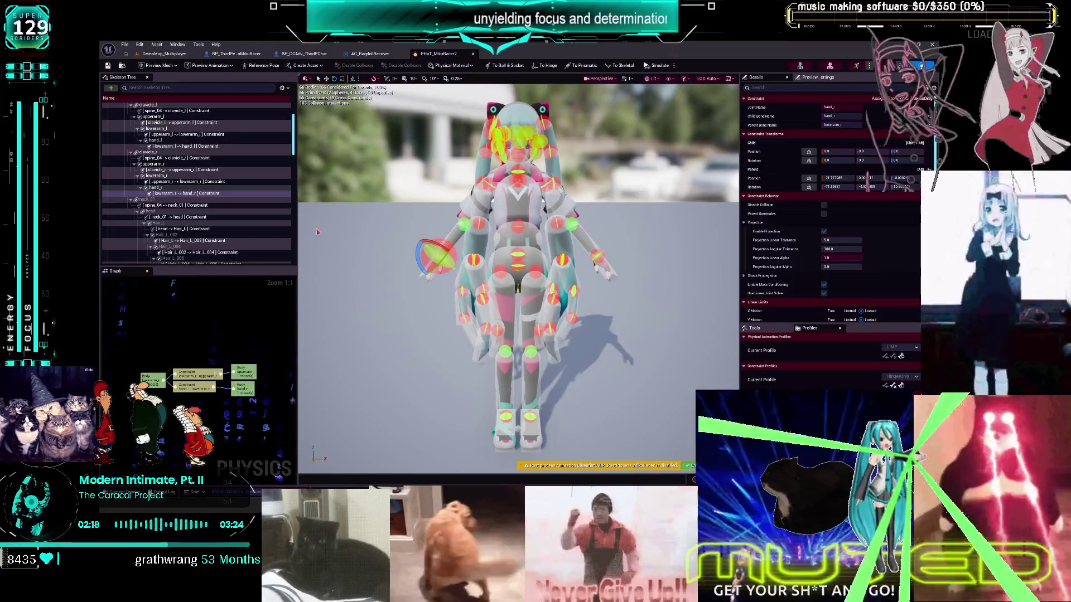
scroll(195, 159, up, 3)
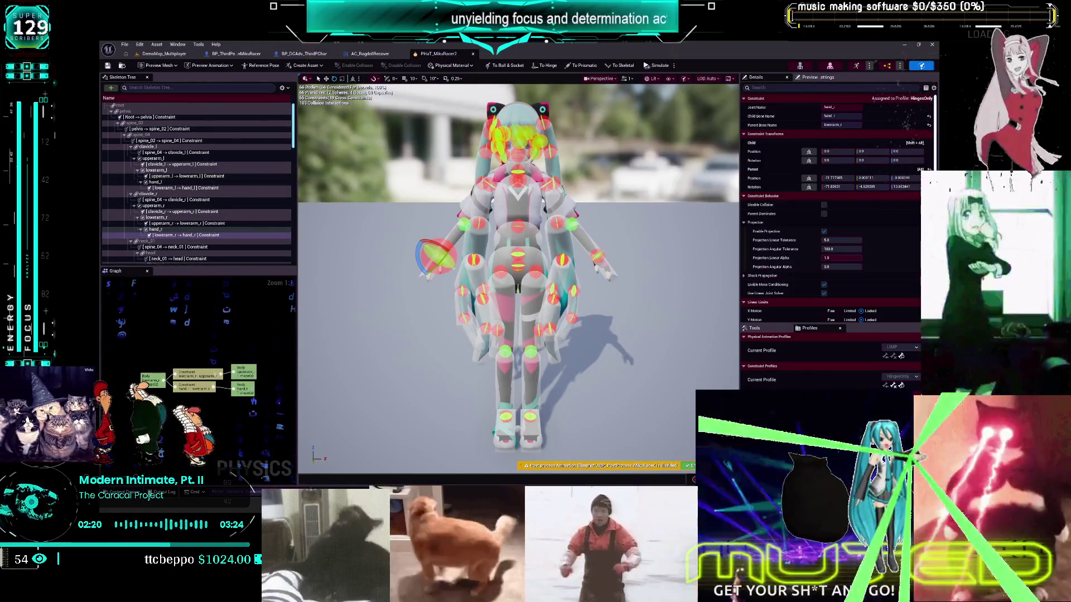
scroll(865, 304, down, 3)
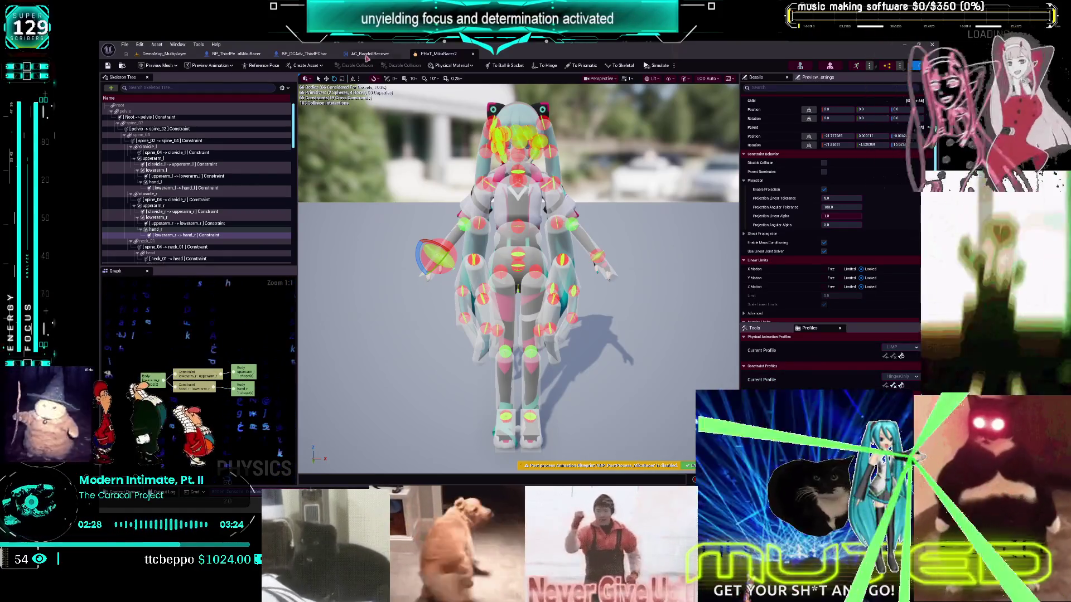
click(302, 54)
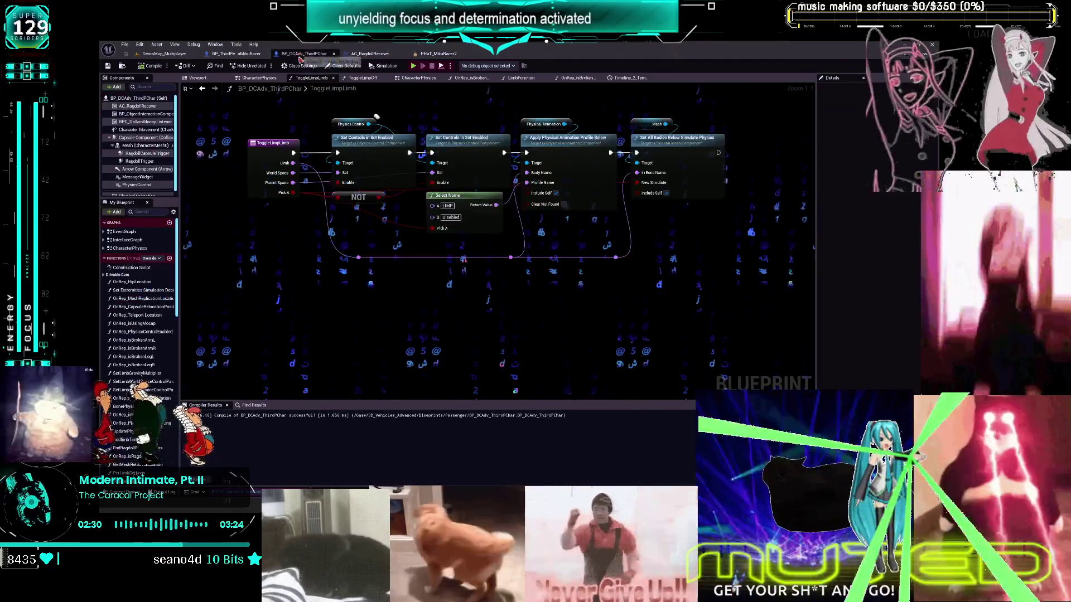
- Look over the BP_ThirdPersonMikuRacer event graph, then return to the CharacterPhysics graph
click(240, 55)
scroll(411, 294, down, 3)
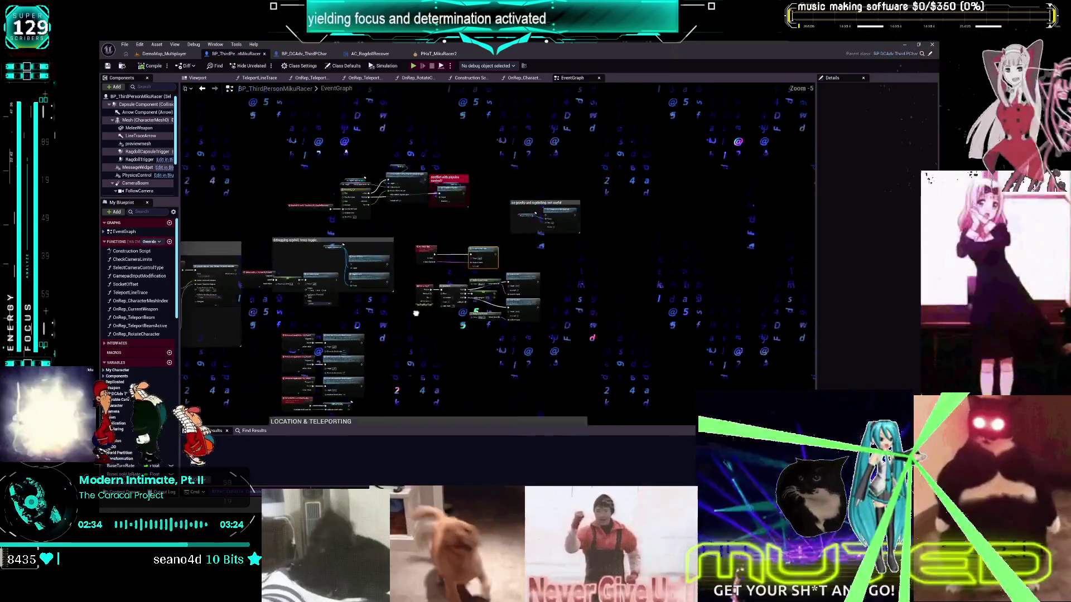
drag(411, 294, 505, 289)
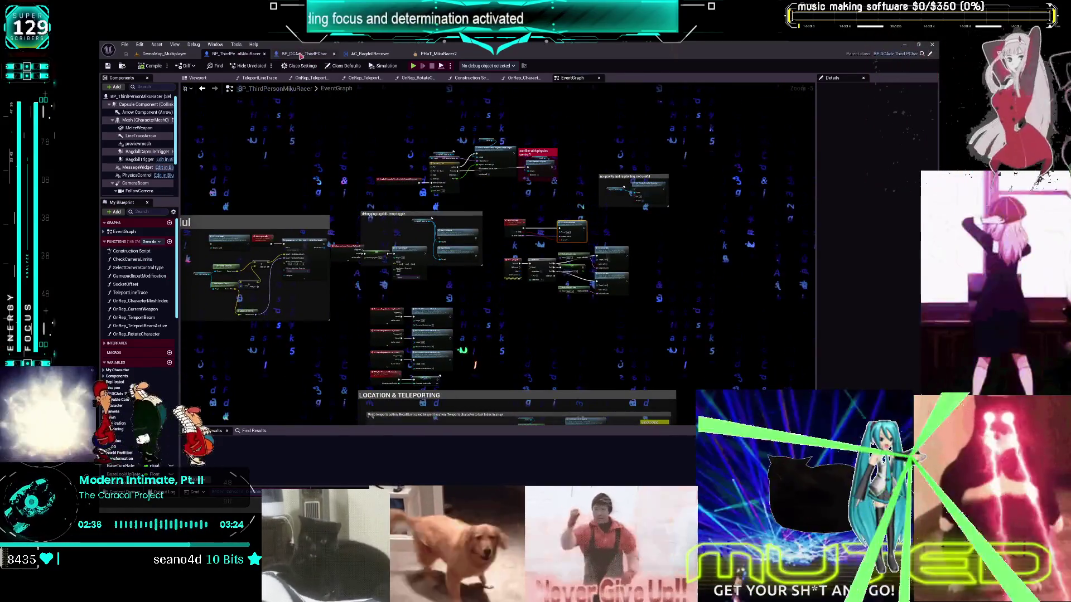
click(301, 54)
- Pan around the CharacterPhysics graph and open the ToggleLimpLimb function graph
scroll(379, 223, up, 3)
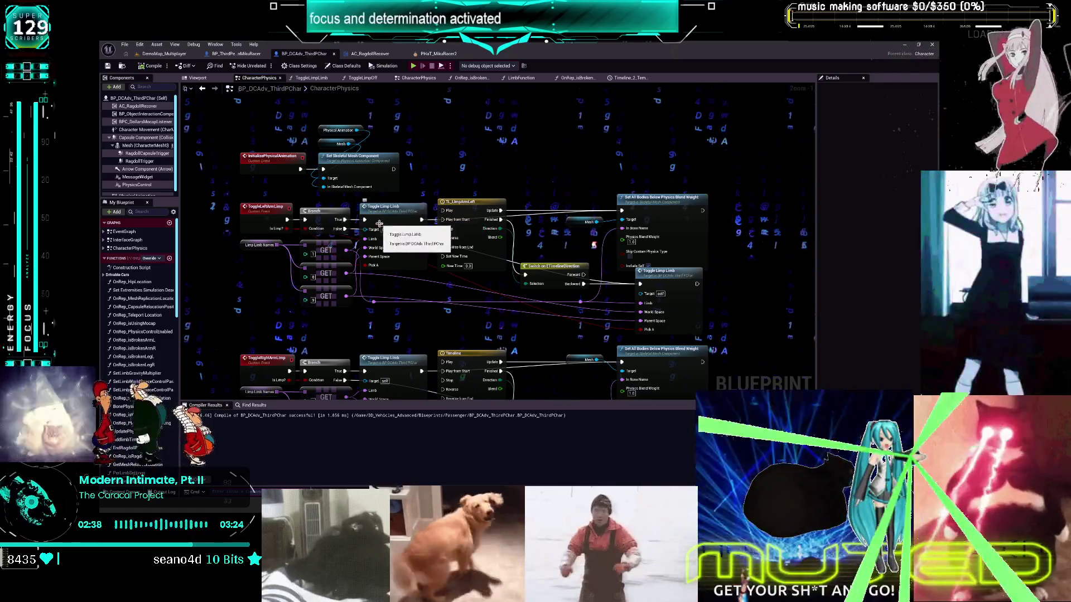
scroll(464, 293, down, 3)
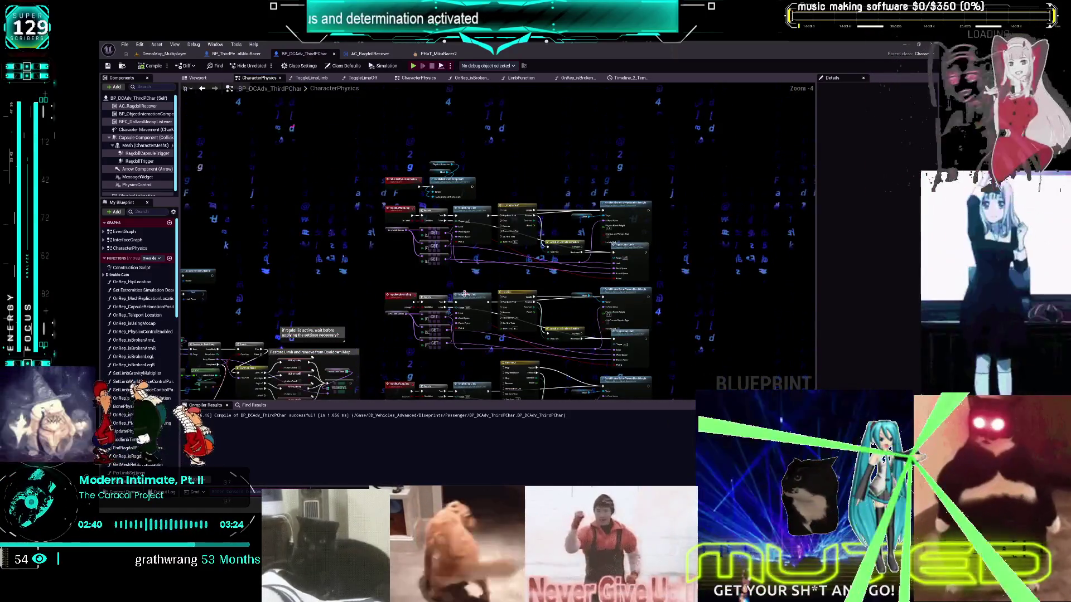
drag(464, 293, 439, 198)
drag(329, 168, 483, 234)
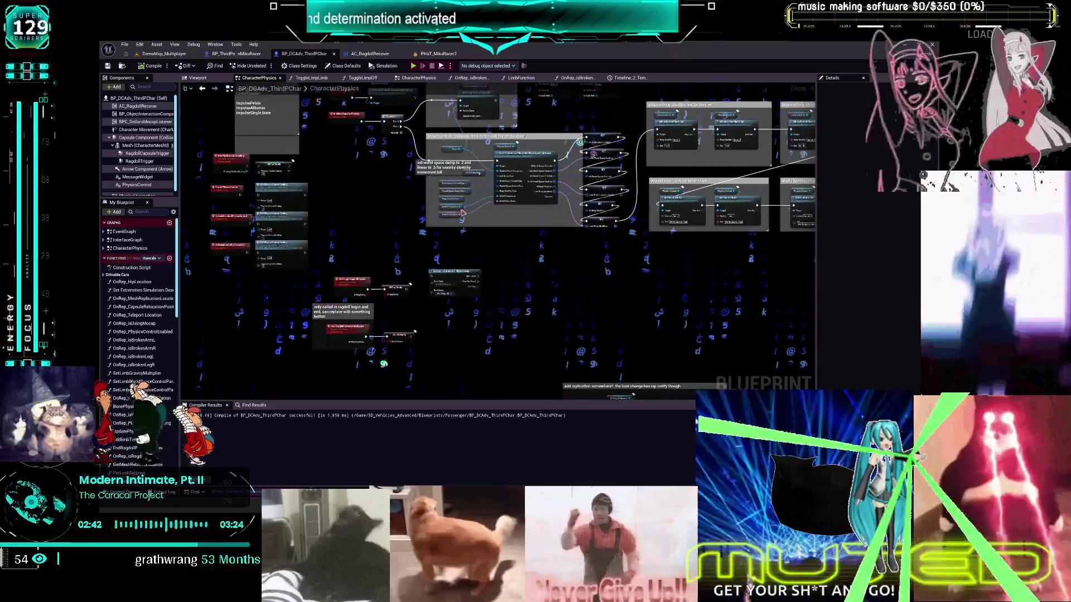
scroll(475, 235, up, 5)
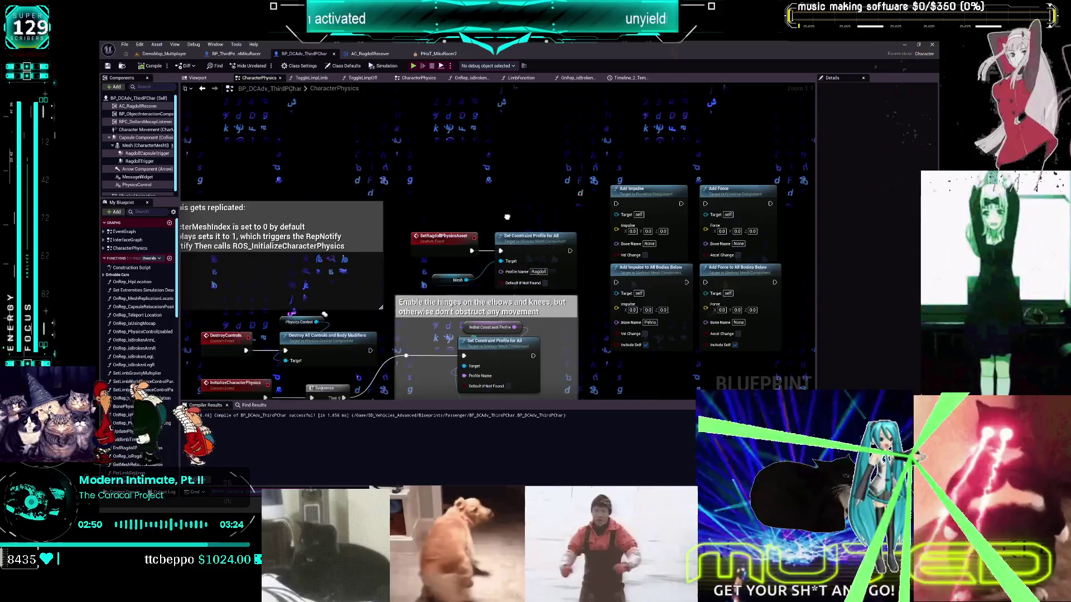
drag(508, 217, 507, 220)
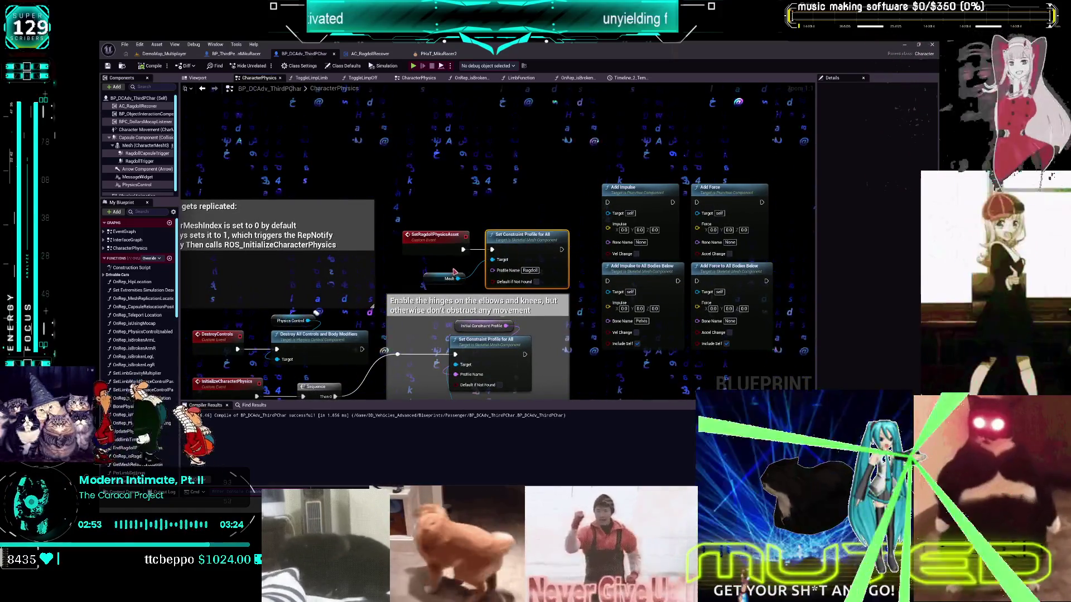
scroll(621, 364, down, 7)
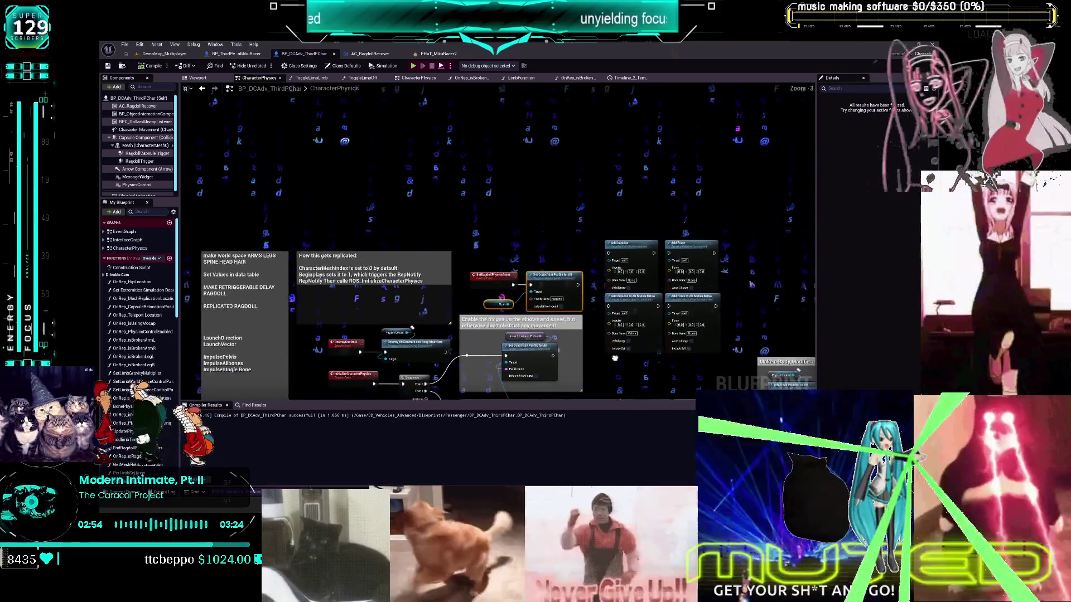
scroll(478, 228, up, 5)
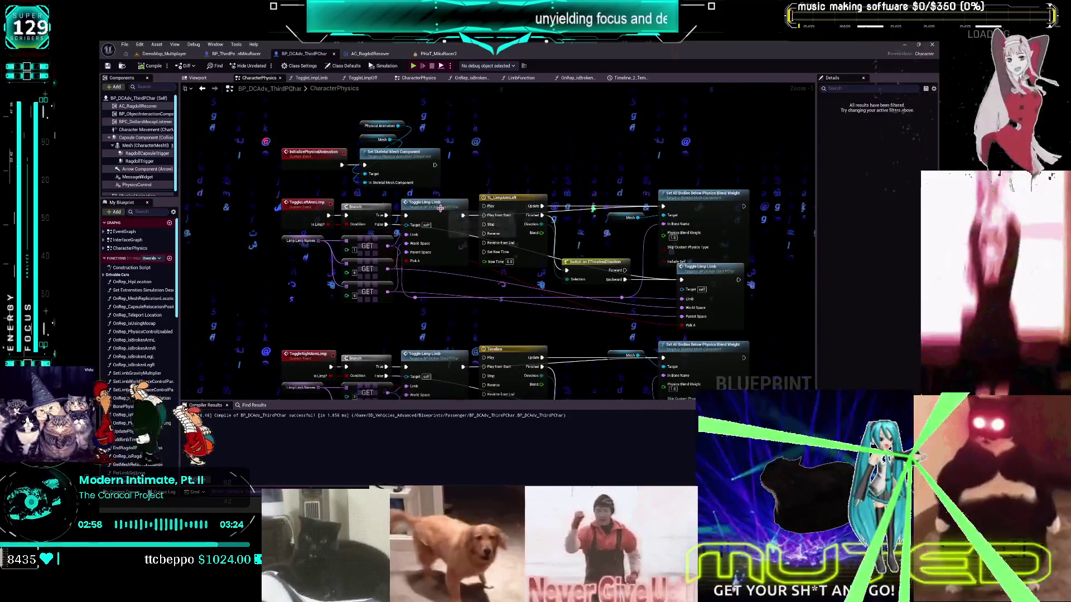
double_click(440, 208)
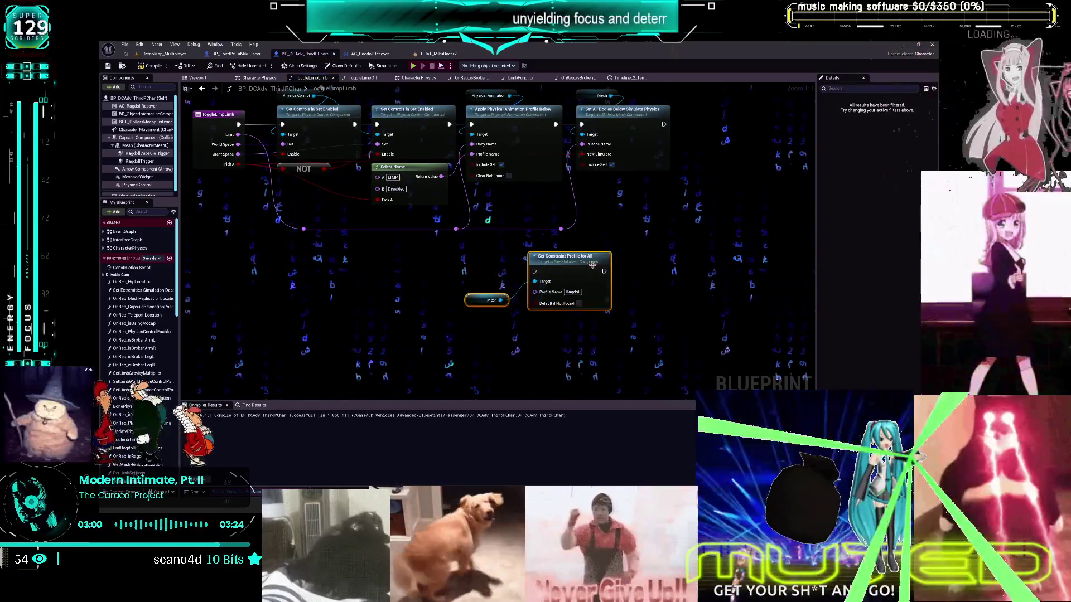
- Move Set Constraint Profile for All after Set All Bodies Below Simulate Physics, then switch to Obsidian's TO DO CHART
drag(775, 167, 541, 239)
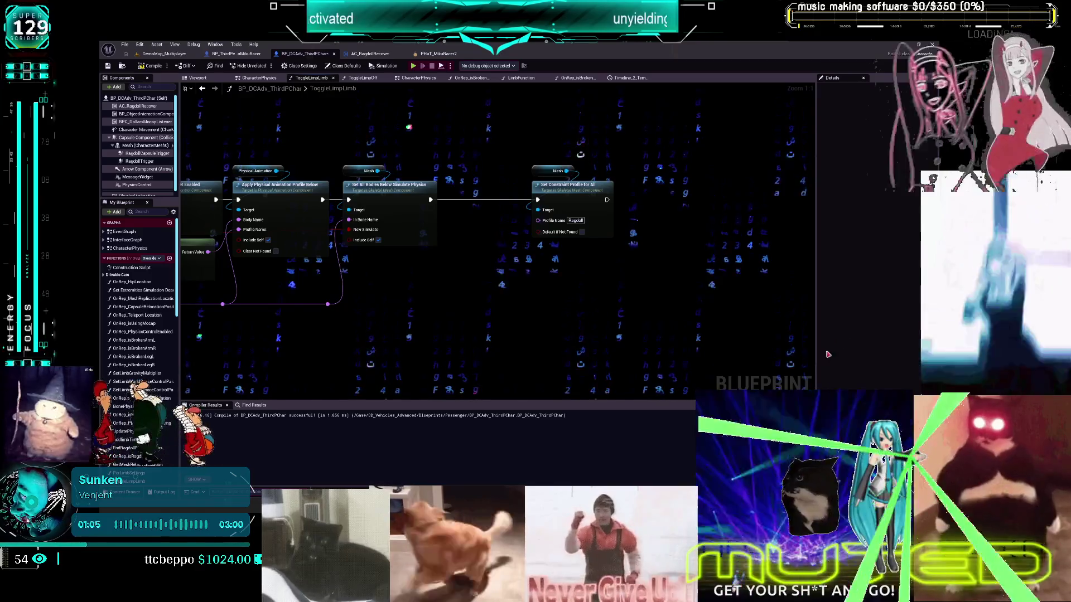
key(alt+Tab)
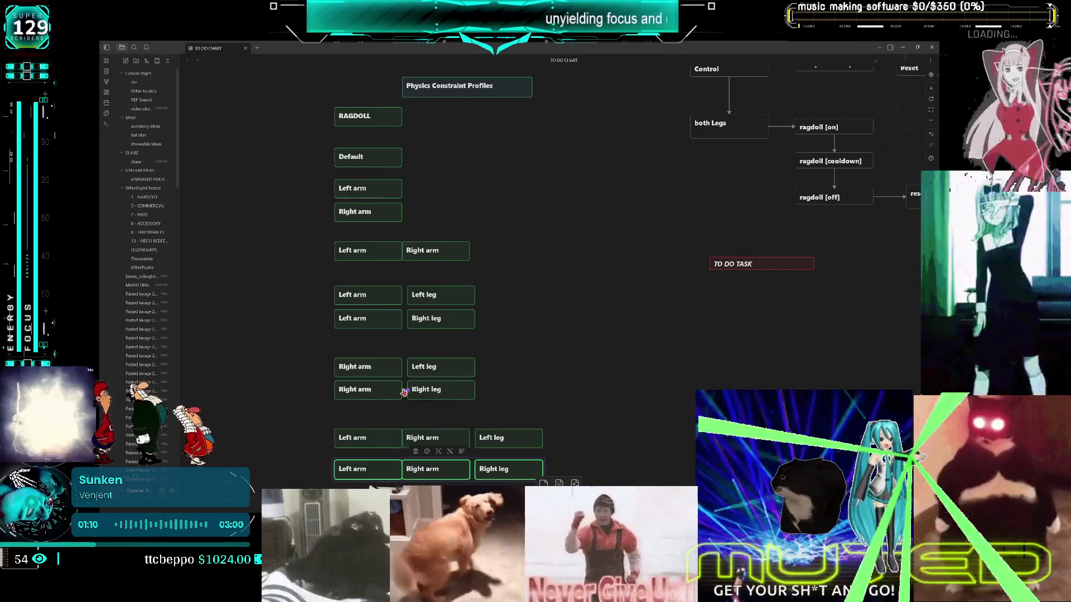
scroll(607, 453, down, 2)
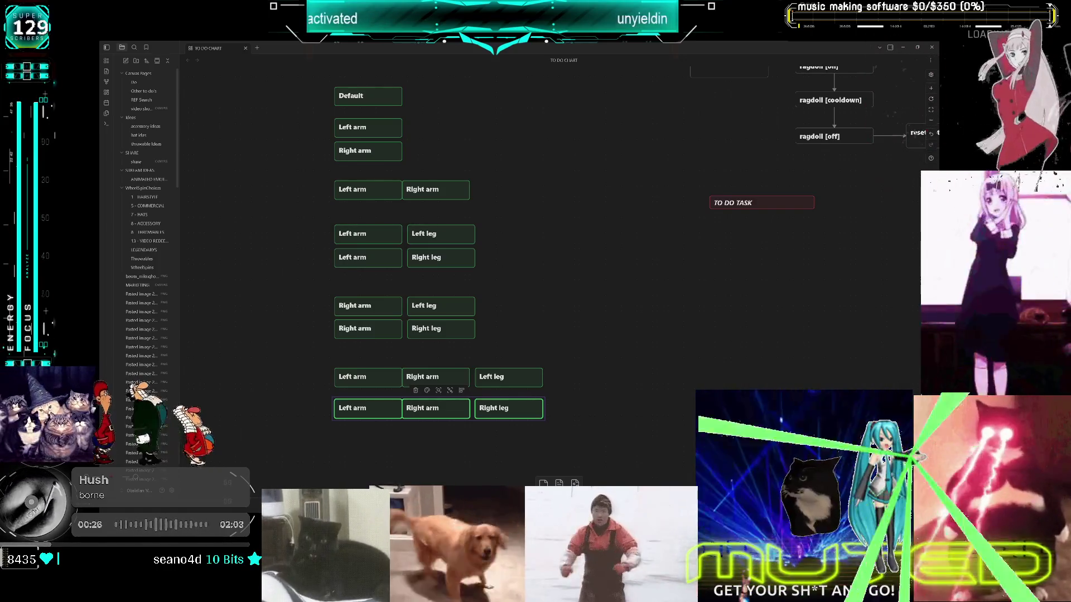
scroll(459, 290, down, 1)
scroll(492, 297, left, 1)
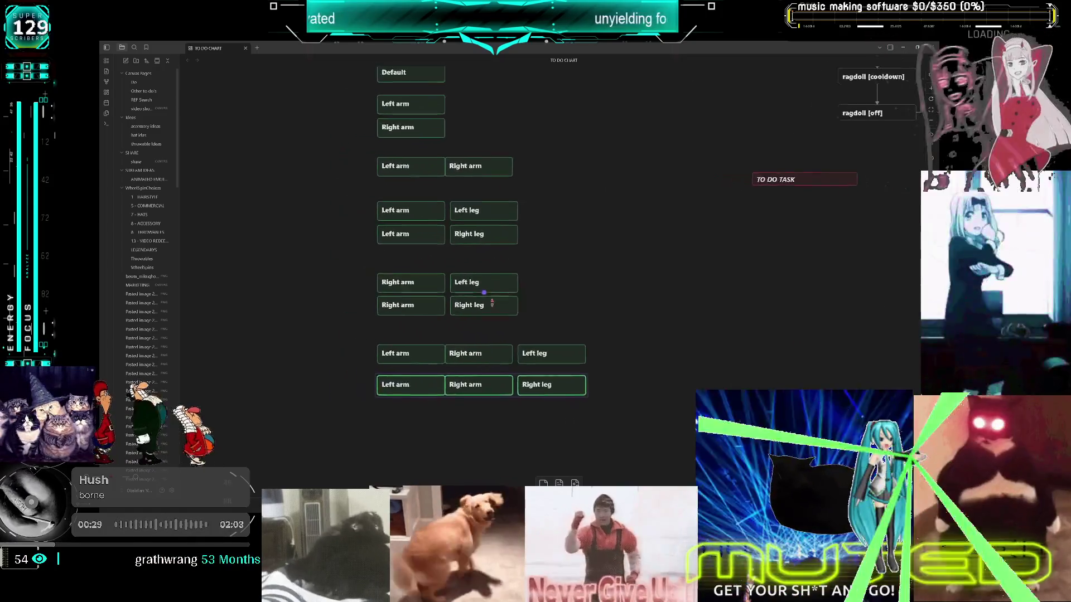
scroll(492, 297, up, 1)
scroll(492, 298, down, 1)
scroll(716, 232, left, 5)
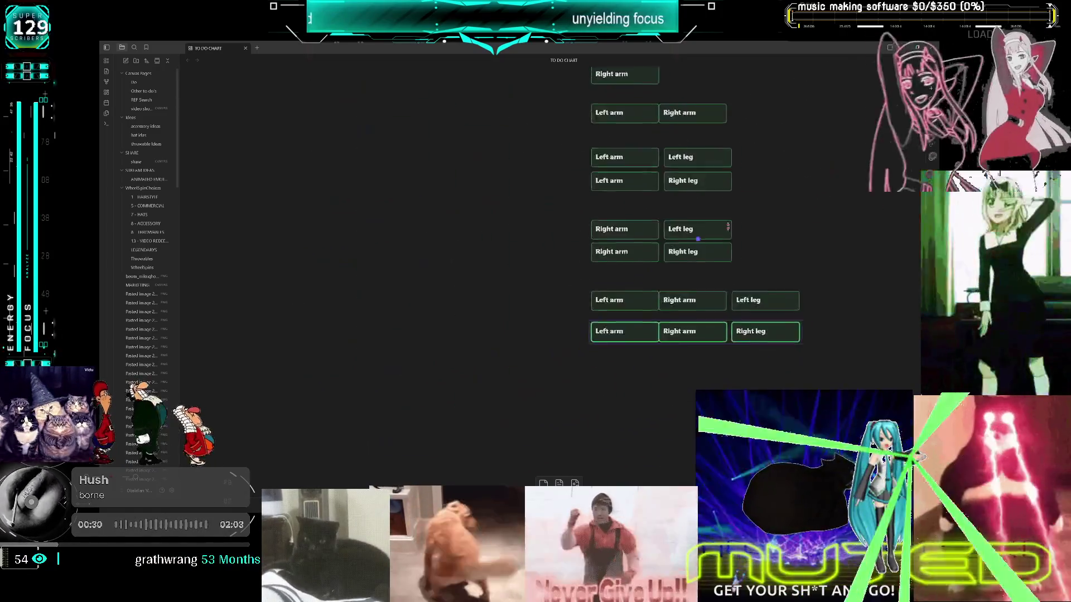
scroll(716, 232, down, 2)
scroll(613, 251, right, 4)
scroll(523, 317, up, 4)
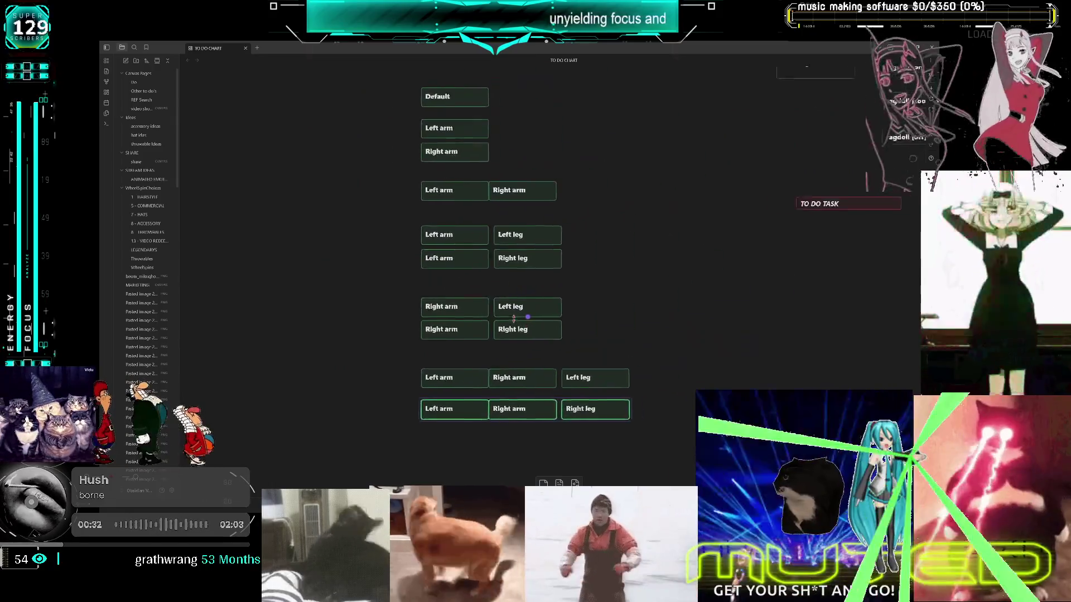
scroll(523, 316, up, 1)
scroll(552, 345, right, 4)
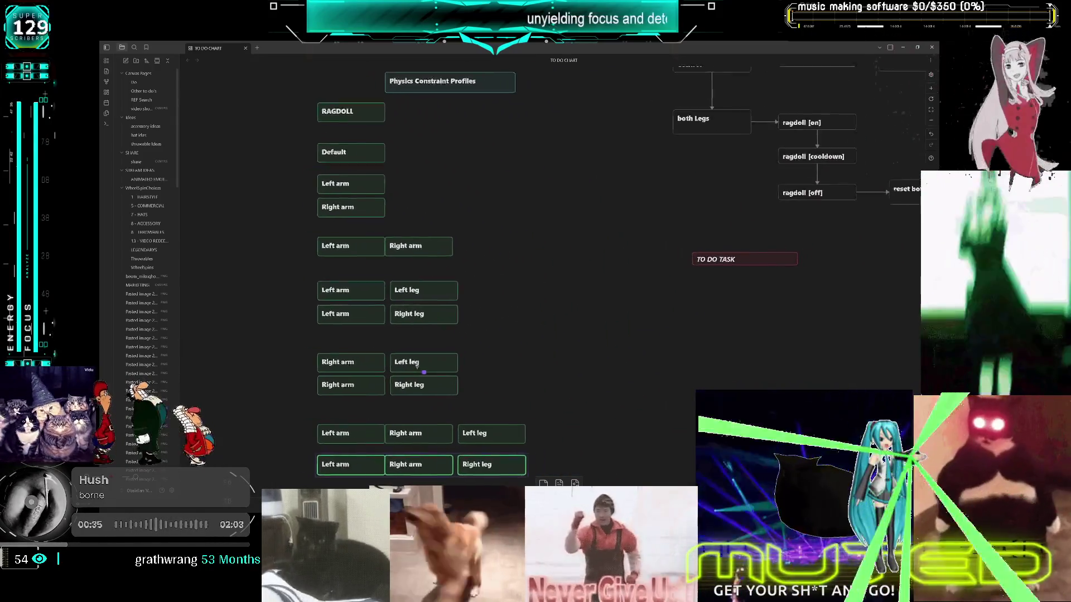
scroll(430, 371, down, 2)
scroll(474, 295, left, 1)
drag(489, 269, 514, 271)
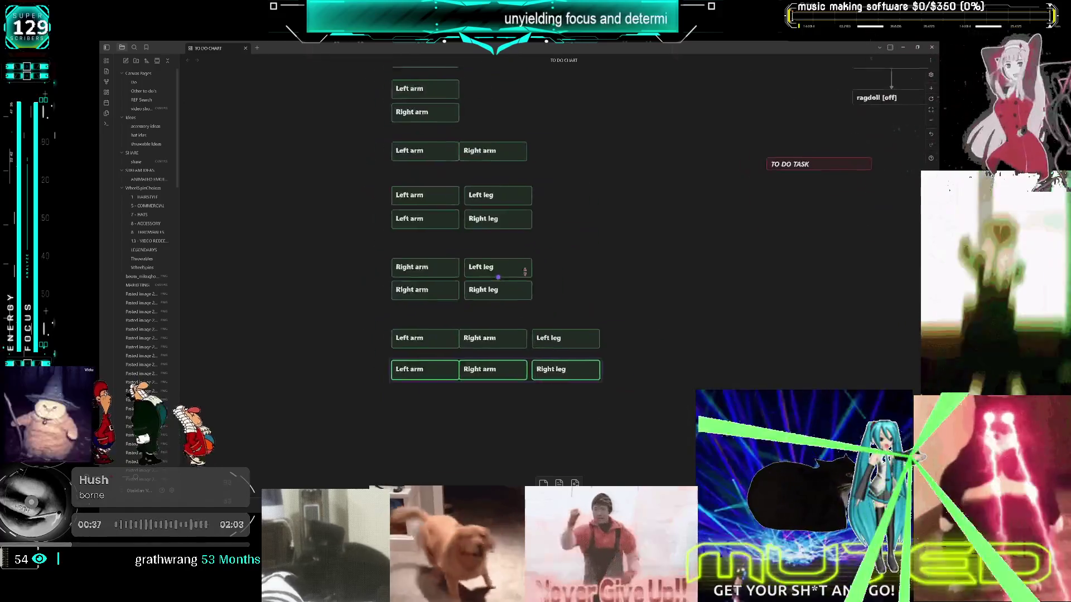
mouse_move(556, 349)
mouse_down()
mouse_move(521, 334)
mouse_move(540, 351)
mouse_up()
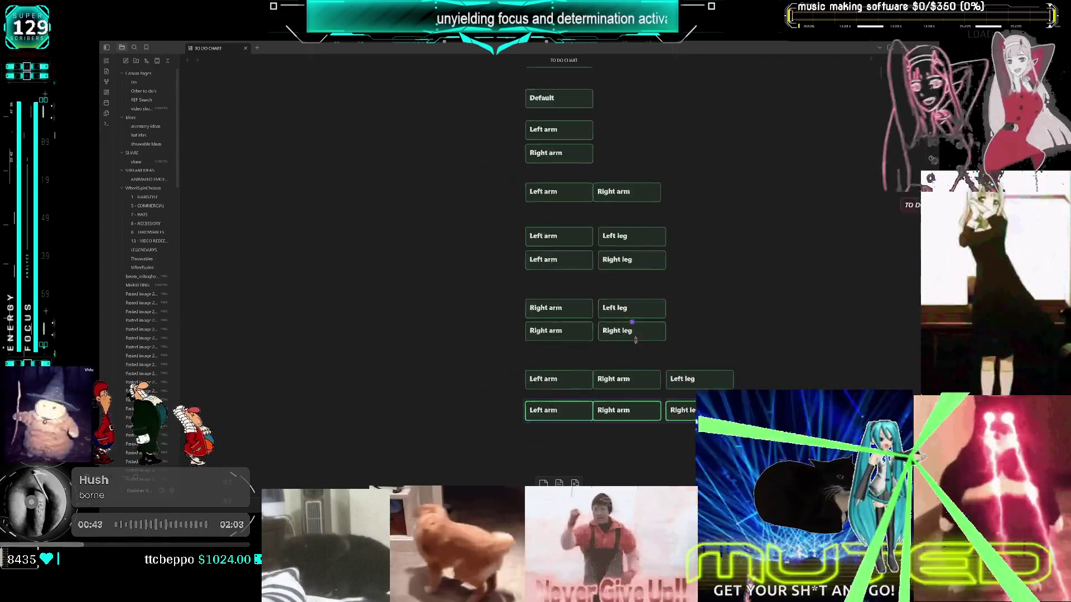
scroll(640, 330, down, 3)
scroll(714, 306, up, 3)
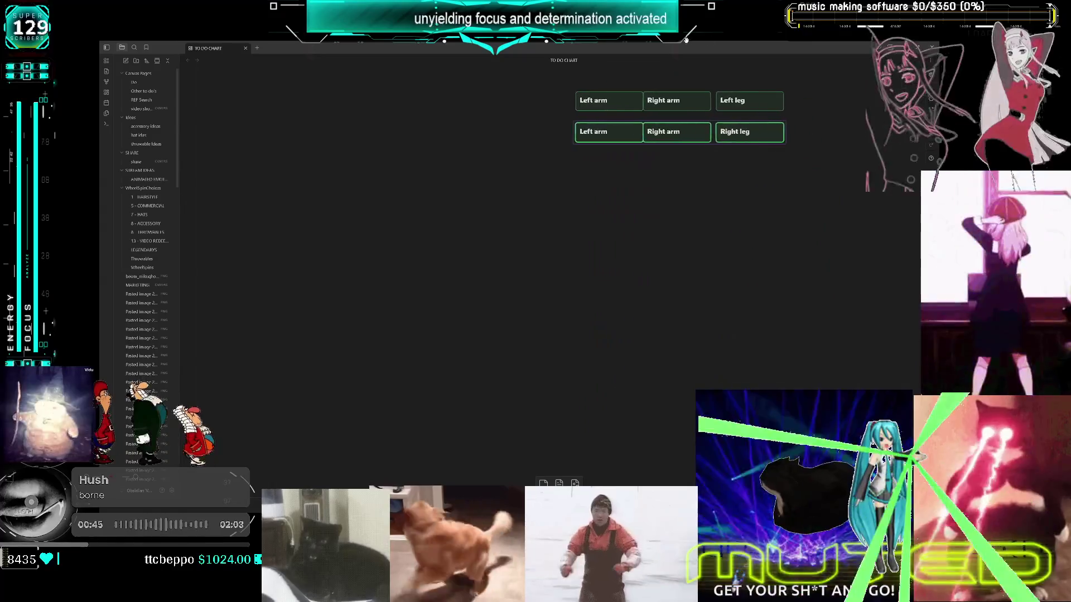
mouse_move(614, 48)
mouse_down()
mouse_move(578, 393)
mouse_move(525, 344)
mouse_up()
mouse_move(504, 395)
mouse_down()
mouse_move(574, 353)
mouse_move(578, 370)
mouse_move(510, 404)
mouse_move(557, 357)
mouse_move(605, 385)
mouse_move(582, 394)
mouse_move(602, 388)
mouse_move(643, 352)
mouse_move(642, 310)
mouse_move(629, 391)
mouse_move(592, 422)
mouse_up()
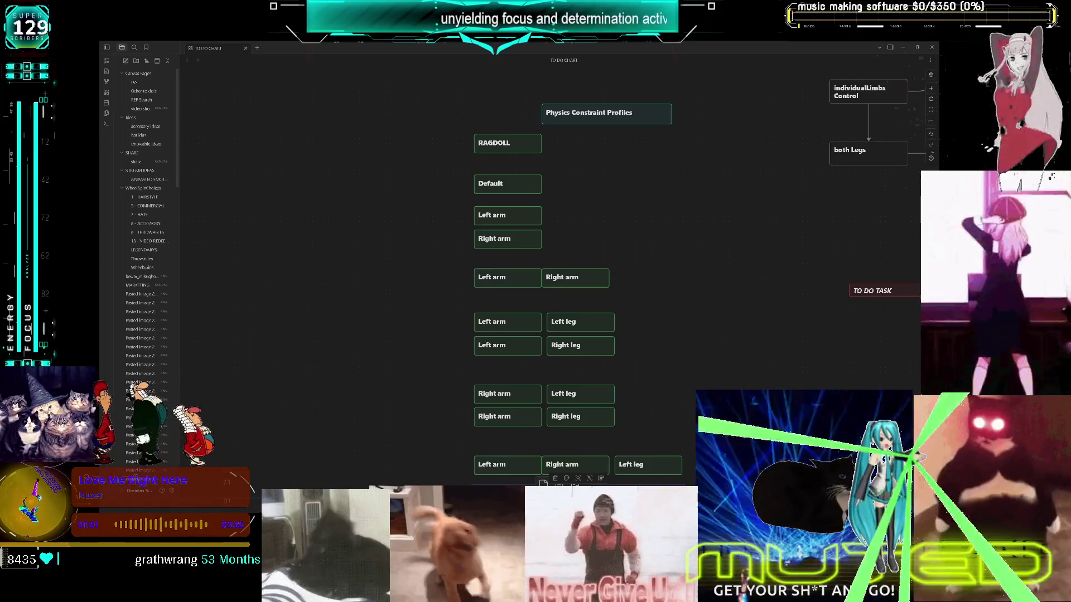
mouse_move(657, 294)
mouse_down()
mouse_move(612, 249)
mouse_move(568, 290)
mouse_move(741, 279)
mouse_move(561, 299)
mouse_move(700, 262)
mouse_move(588, 282)
mouse_move(597, 251)
mouse_move(701, 296)
mouse_move(604, 258)
mouse_move(541, 297)
mouse_move(597, 254)
mouse_move(496, 237)
mouse_move(574, 244)
mouse_up()
key(alt+Tab)
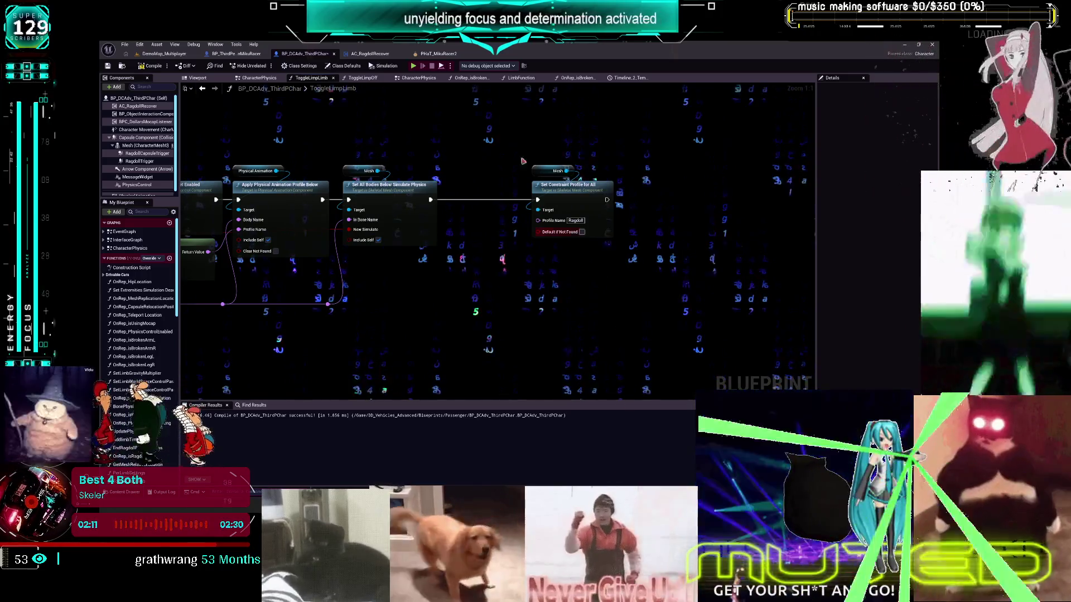
- Switch to the PhAT_MikuRacer2 physics asset editor
click(453, 54)
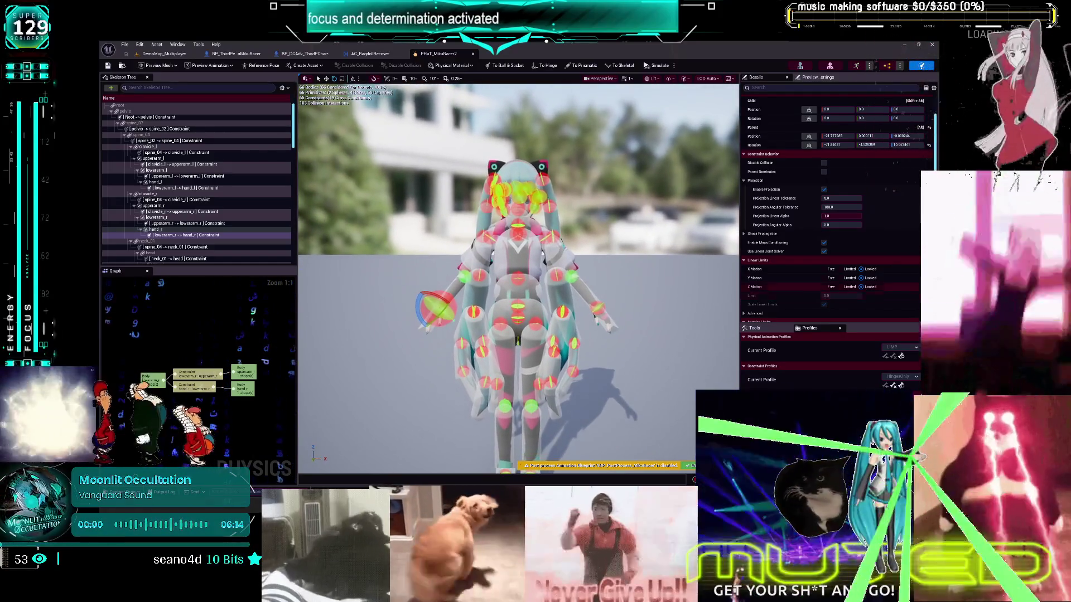
- Pick the LIMP physical animation profile and duplicate it into LIMP_1
click(916, 346)
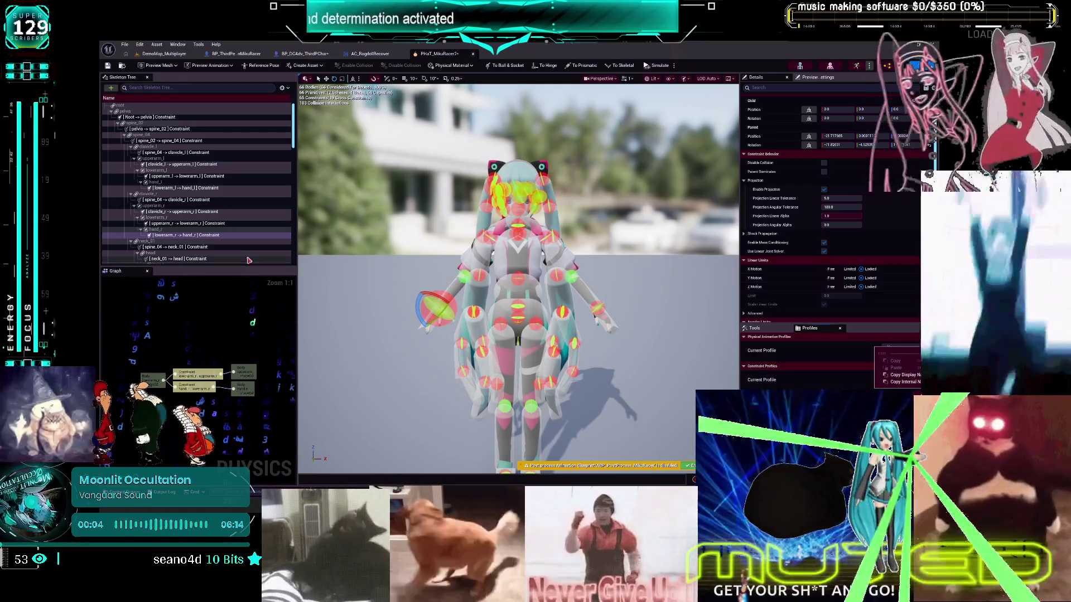
click(282, 88)
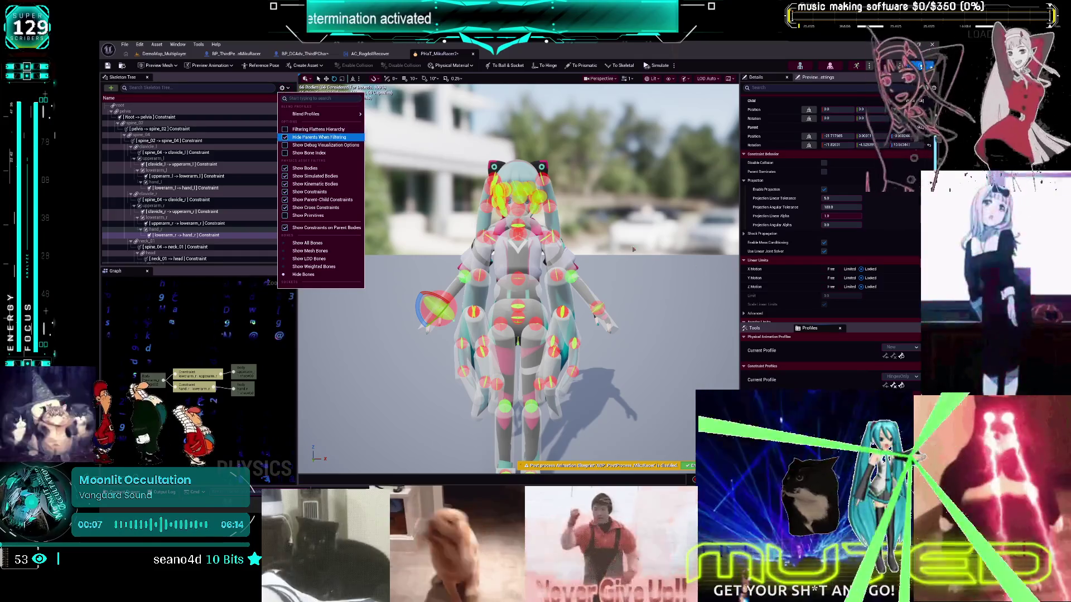
click(917, 347)
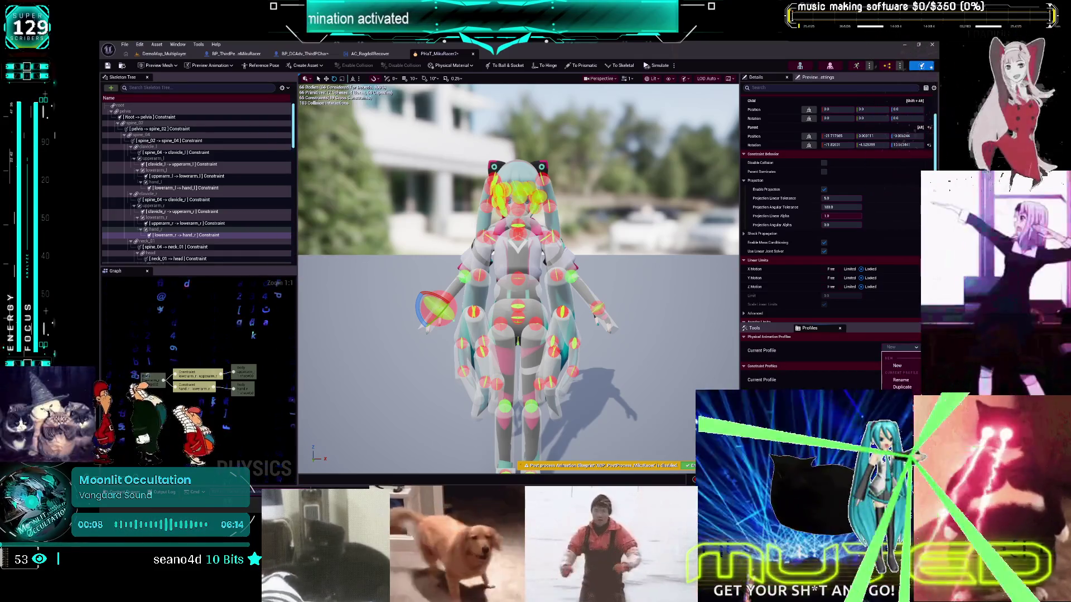
click(919, 360)
click(916, 347)
click(901, 358)
click(901, 387)
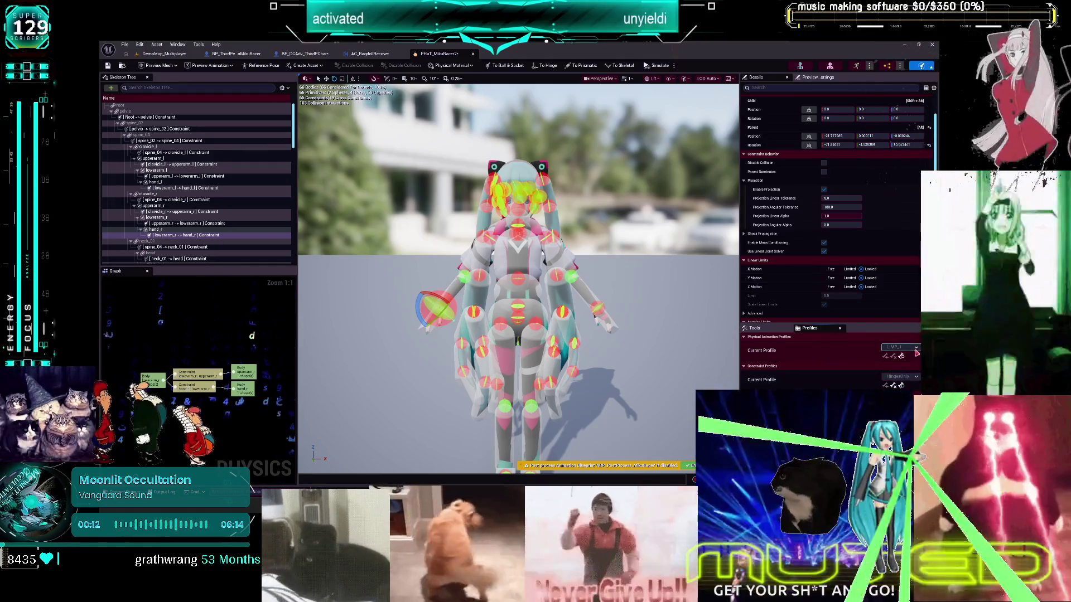
- Review the current profile list and its copy options, then return to the BP_DCAdv_ThirdPChar Blueprint graph
click(901, 356)
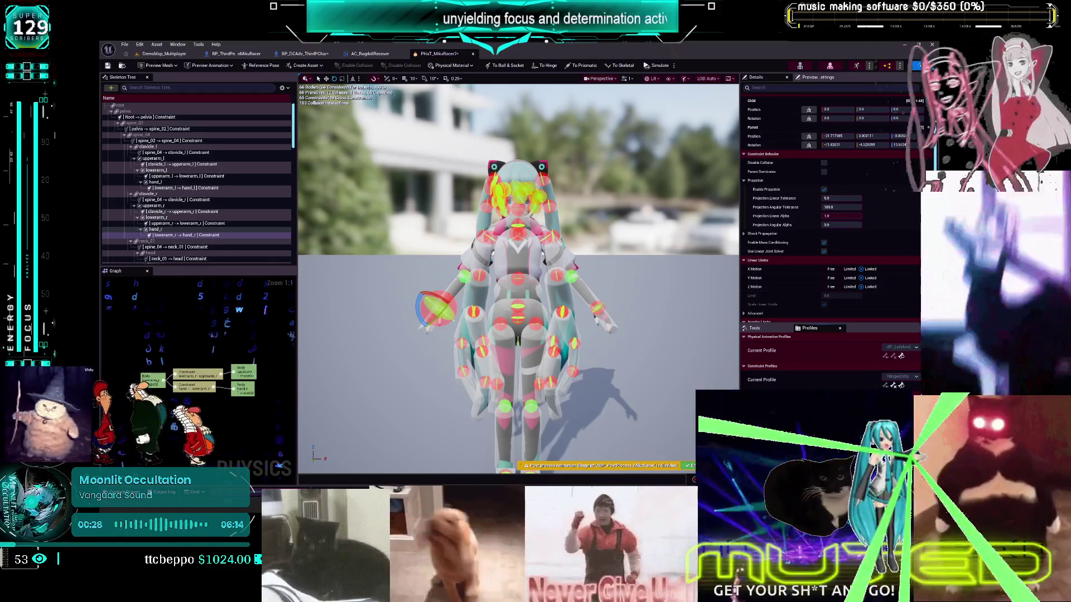
click(904, 348)
click(909, 354)
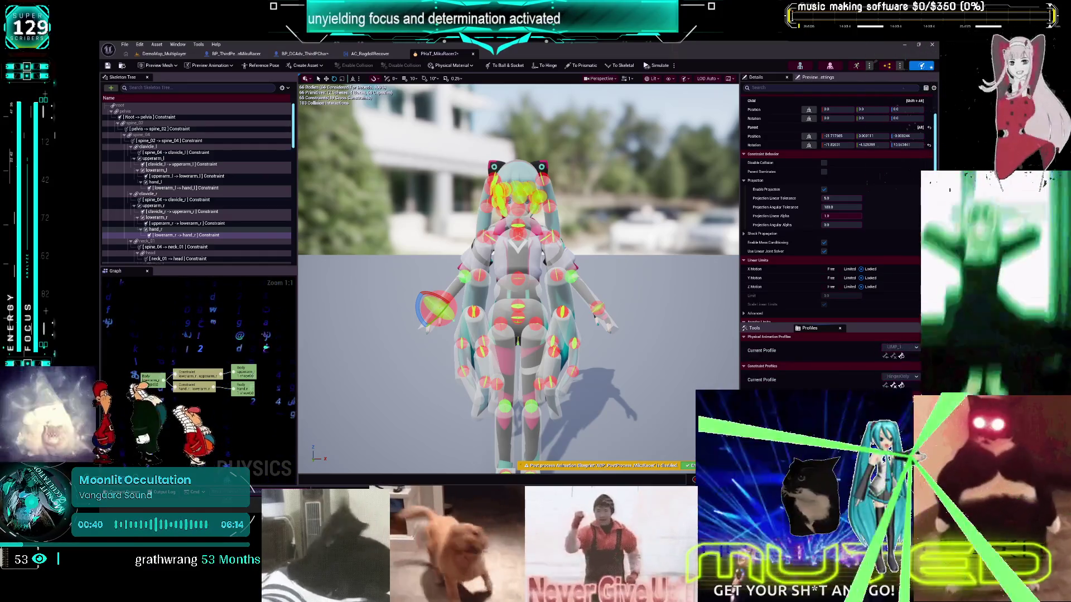
right_click(875, 348)
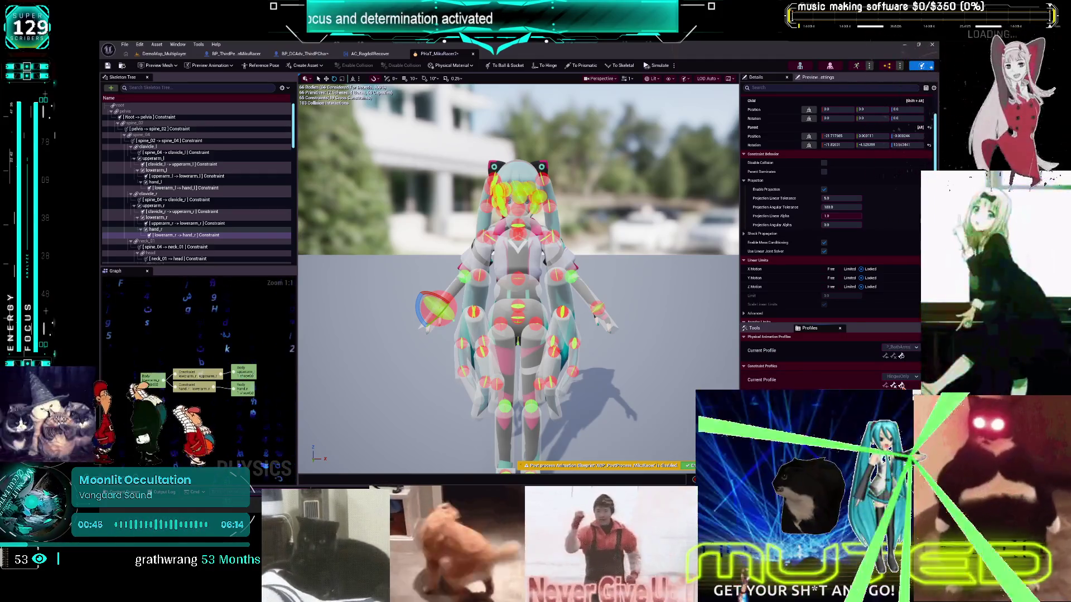
click(849, 367)
click(900, 348)
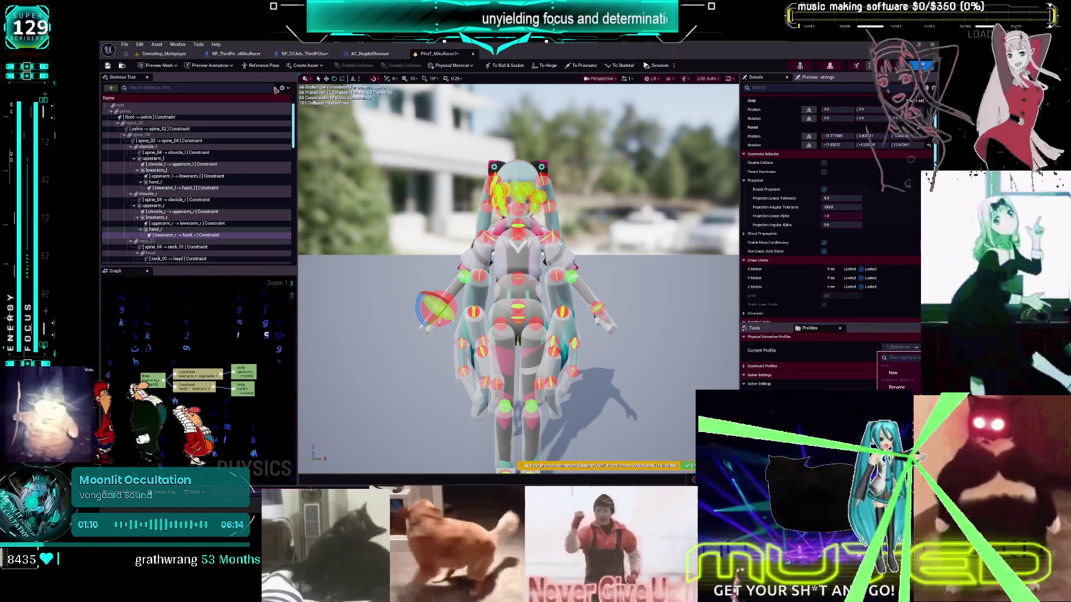
click(321, 54)
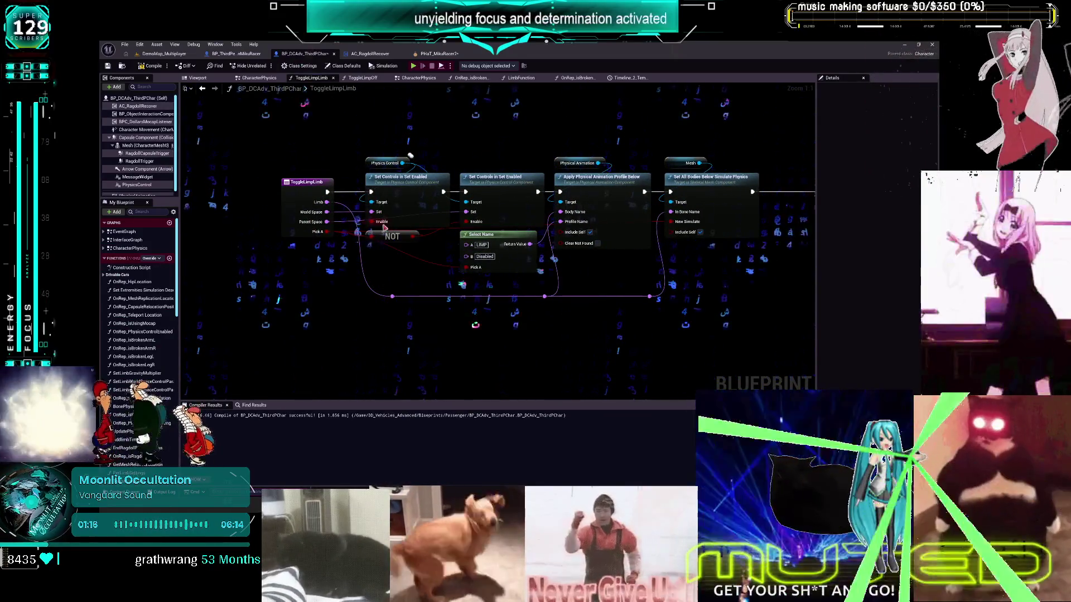
- Go to the CharacterPhysics graph and double-click into the ToggleLimpLimb function graph
key(ctrl+Tab)
drag(449, 272, 474, 200)
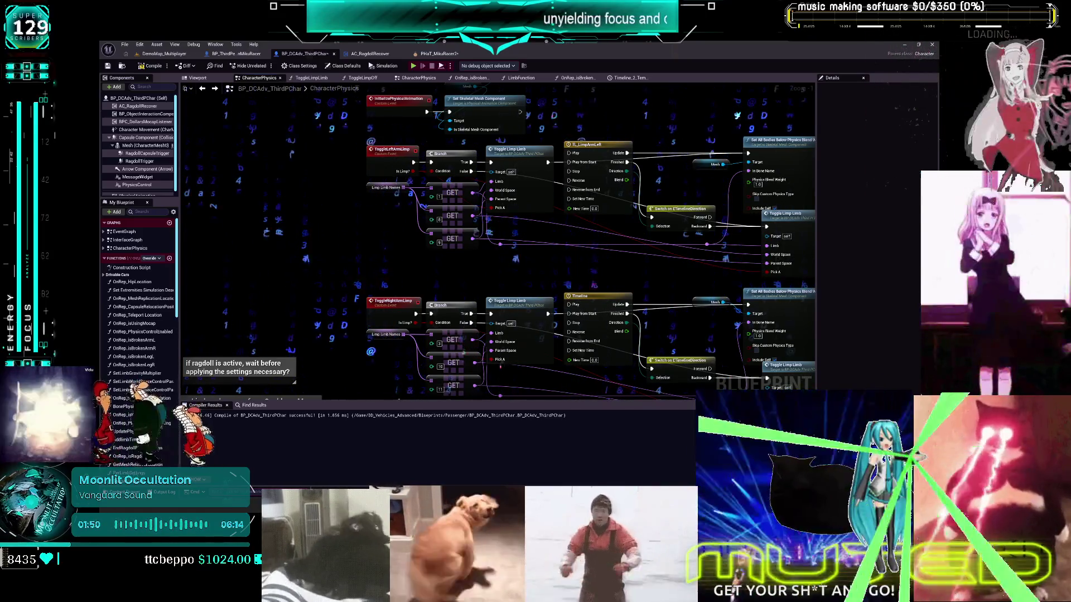
double_click(518, 149)
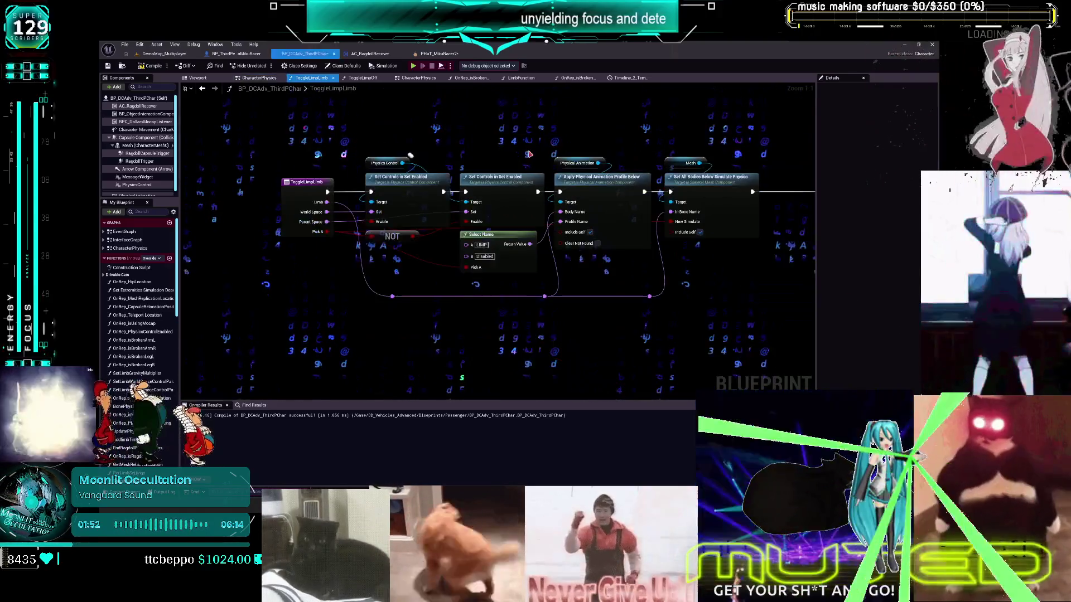
scroll(139, 279, down, 6)
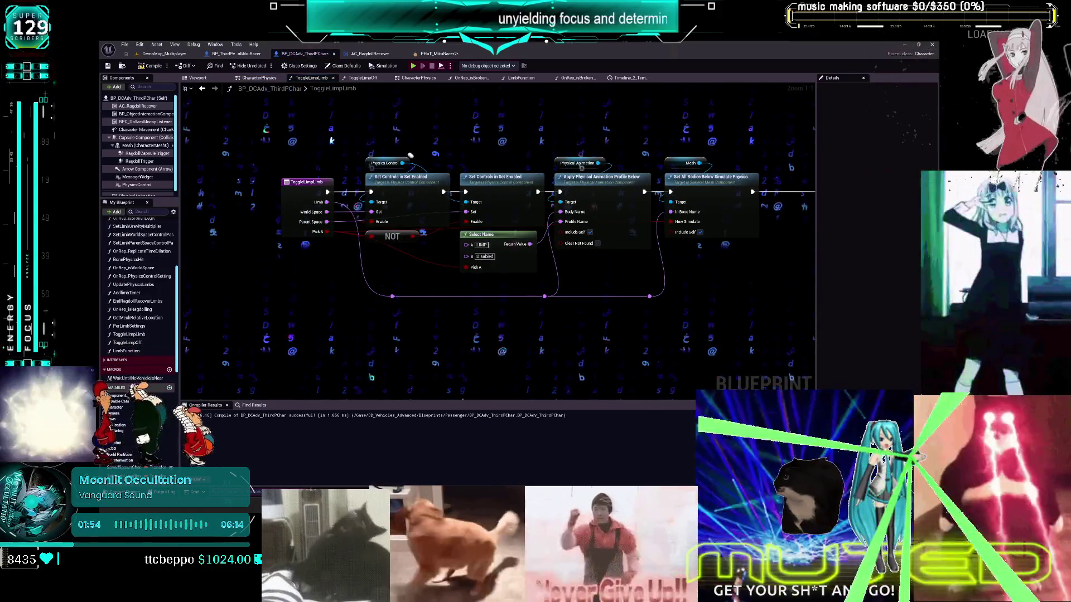
- Create a variable named LimbConstraintMap and set its container type to Map
scroll(139, 279, down, 3)
click(171, 333)
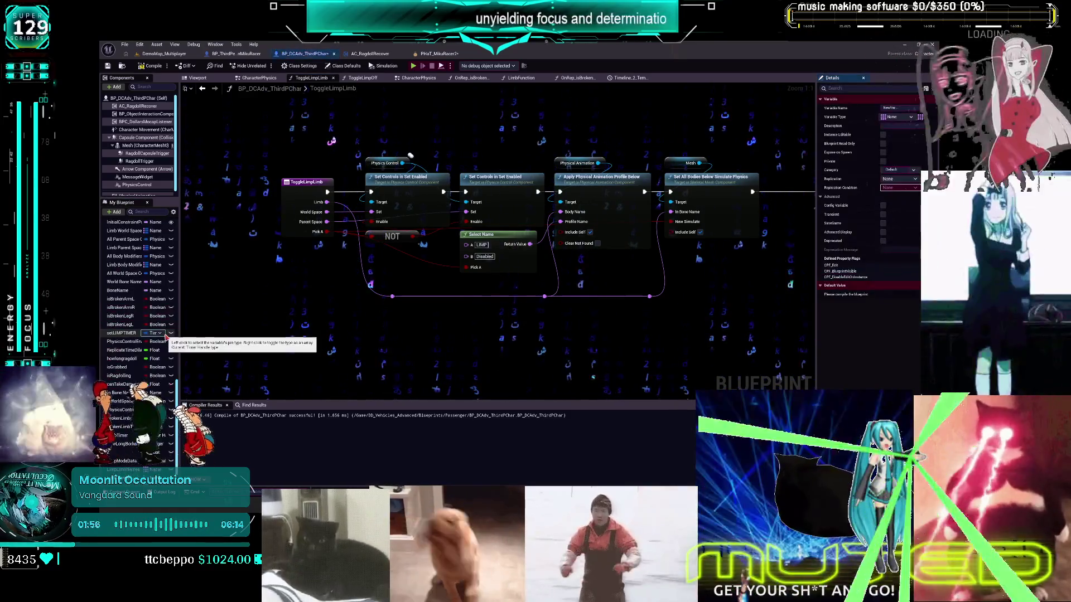
scroll(139, 391, down, 1)
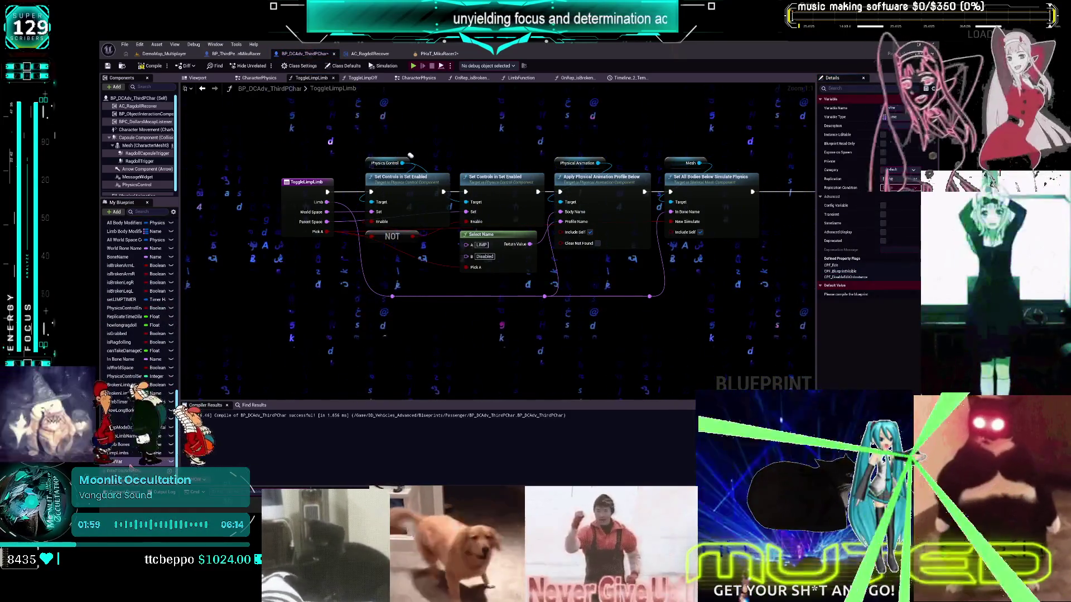
text(LimbSo)
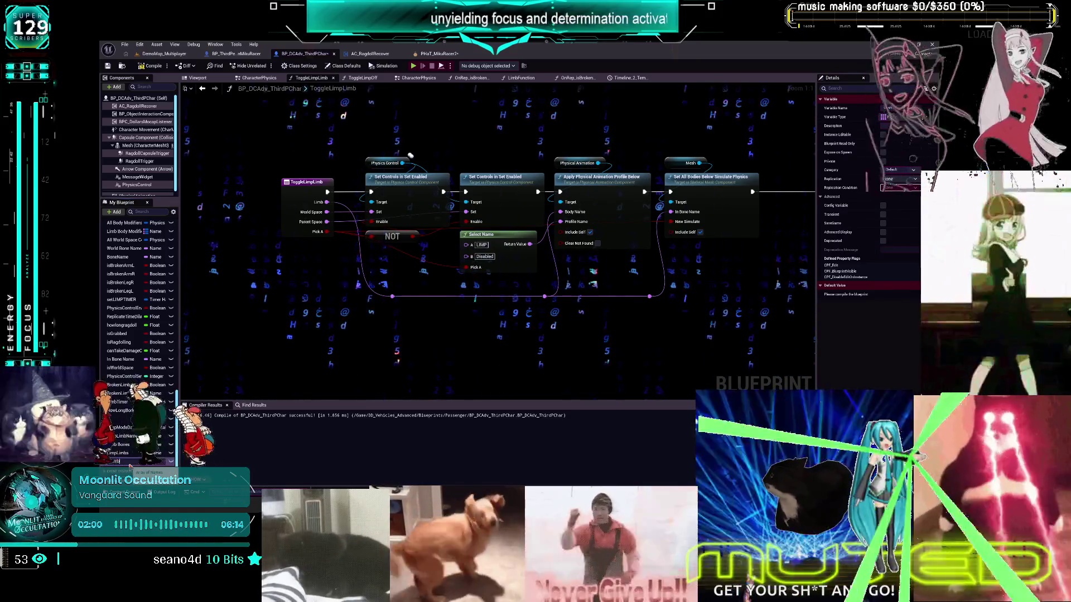
key(BackSpace)
key(BackSpace)
text(Constra)
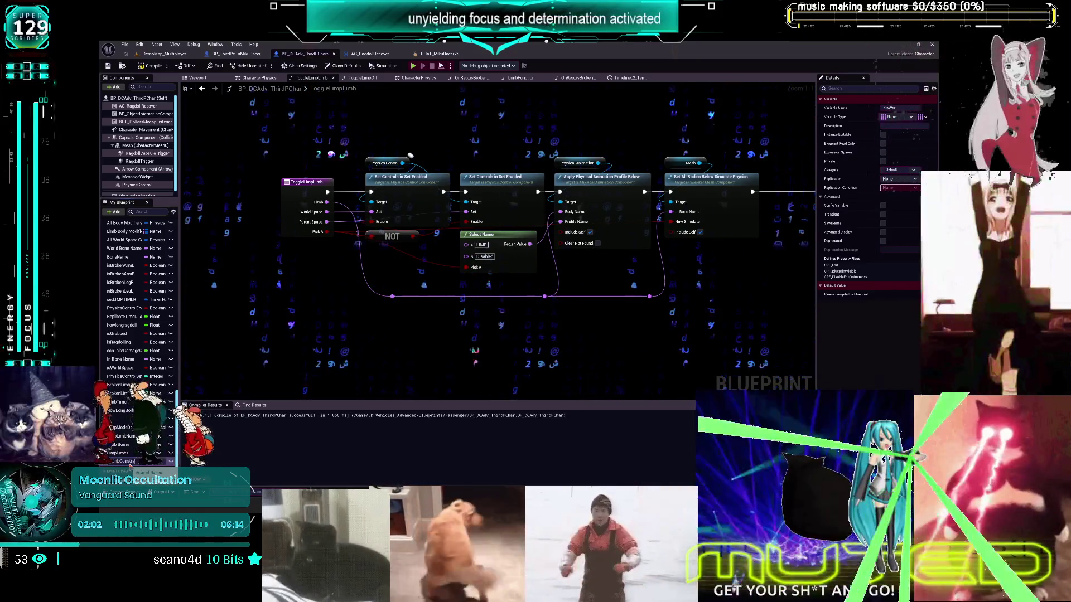
text(intMap)
key(Return)
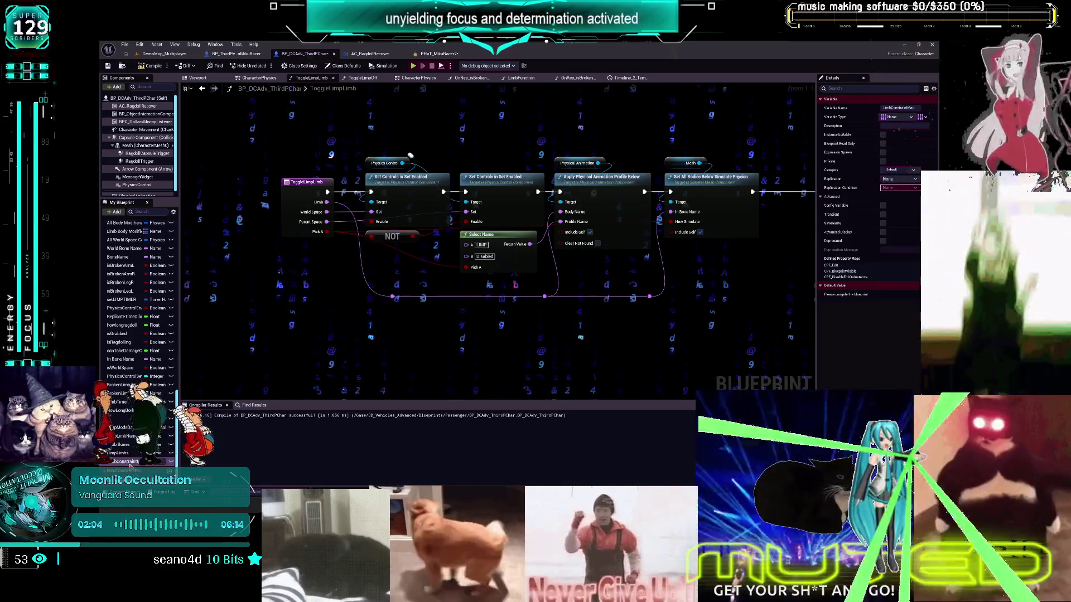
click(923, 118)
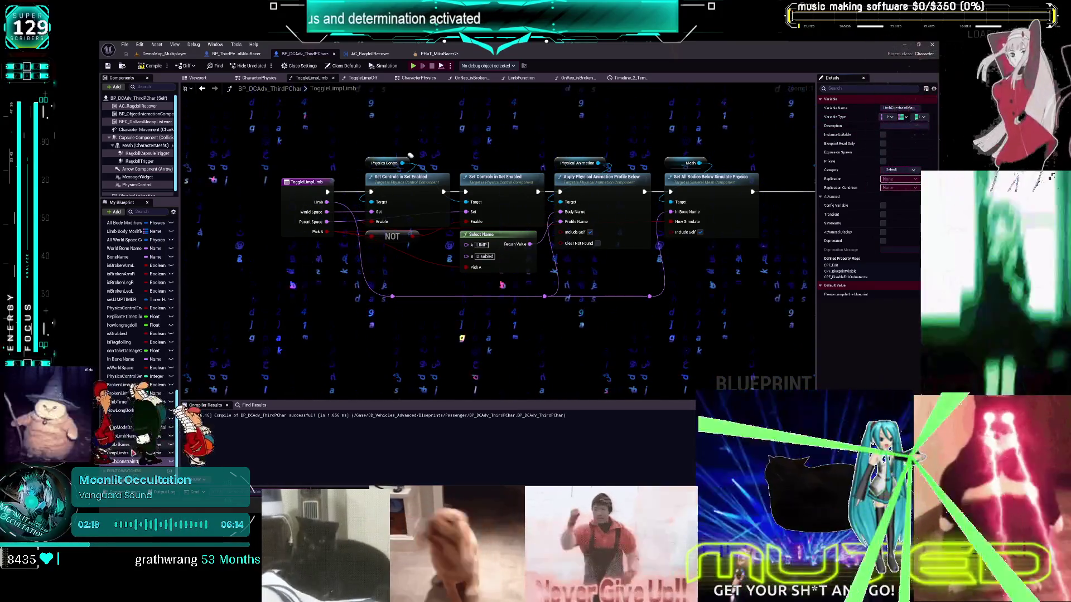
- Drop a Limb Constraint Map getter into the ToggleLimpLimb graph
mouse_move(122, 462)
mouse_down()
mouse_move(342, 319)
mouse_move(384, 274)
mouse_up()
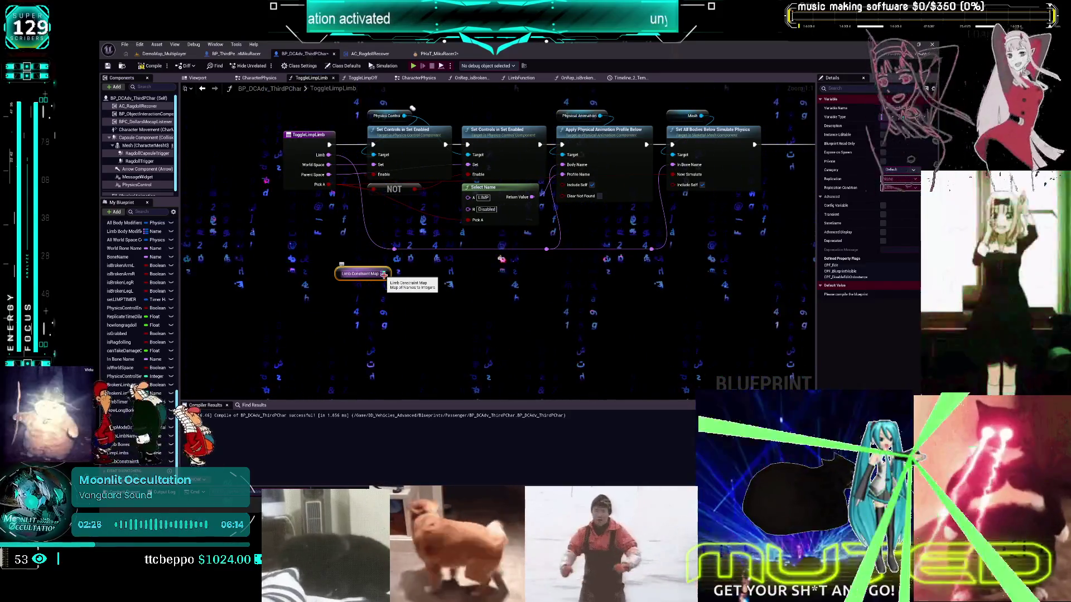
drag(384, 273, 420, 300)
click(426, 267)
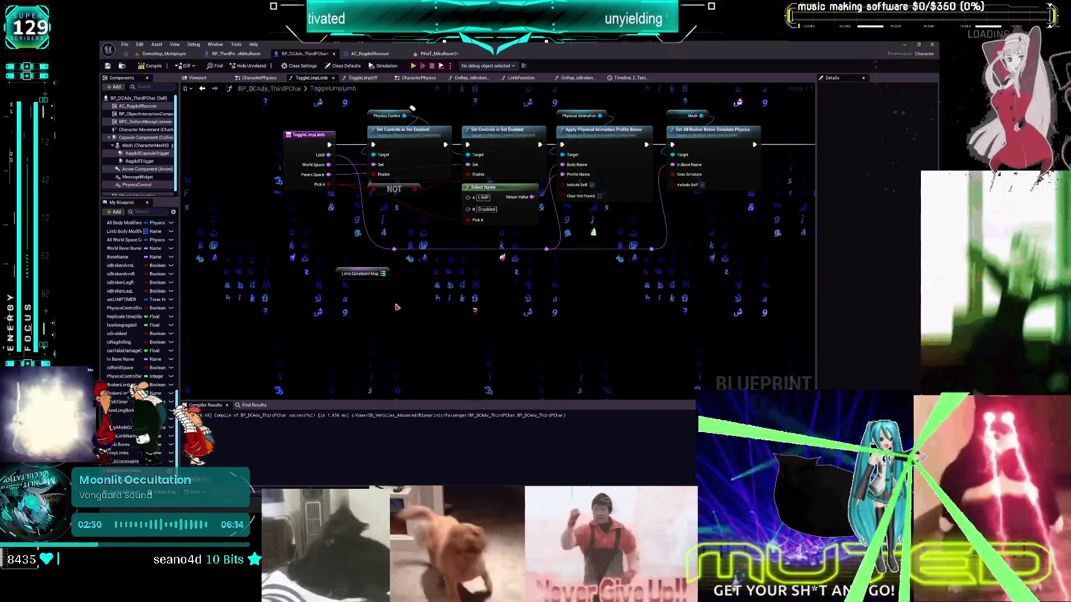
- Add Get nodes for Is Broken Arm L, Arm R, Leg R and Leg L
drag(120, 266, 342, 312)
click(351, 319)
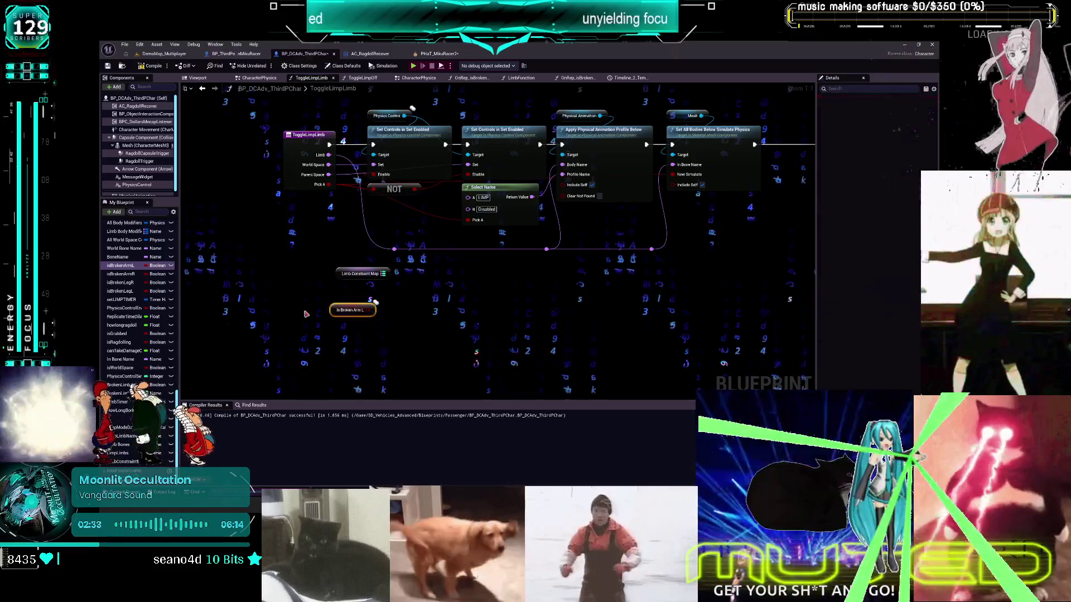
drag(120, 274, 344, 329)
click(360, 334)
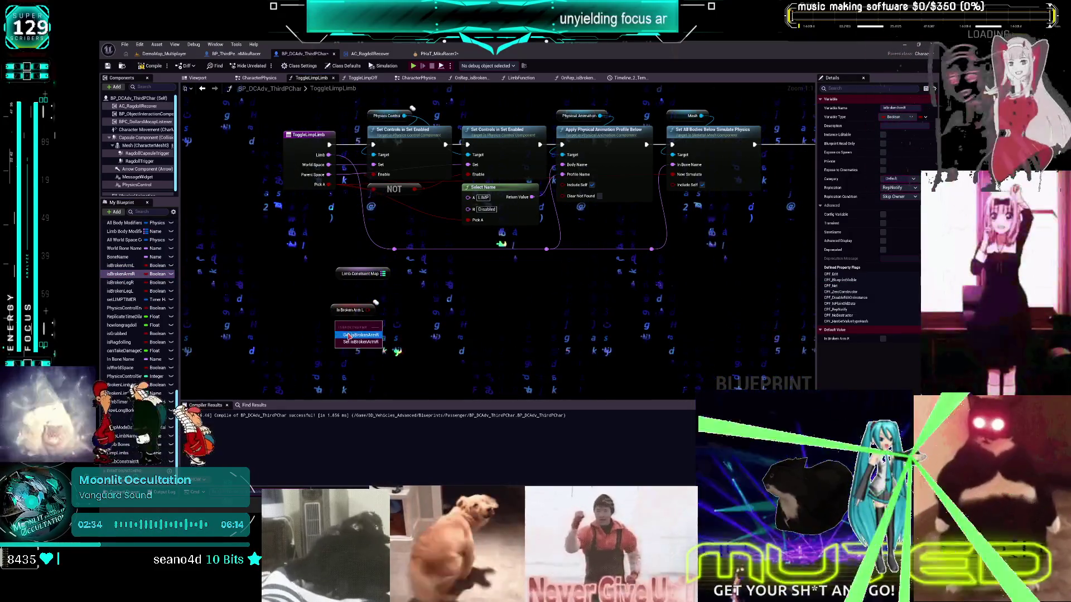
mouse_move(120, 282)
mouse_down()
mouse_move(336, 343)
mouse_move(223, 329)
mouse_move(341, 364)
mouse_move(379, 308)
mouse_up()
click(357, 349)
click(361, 370)
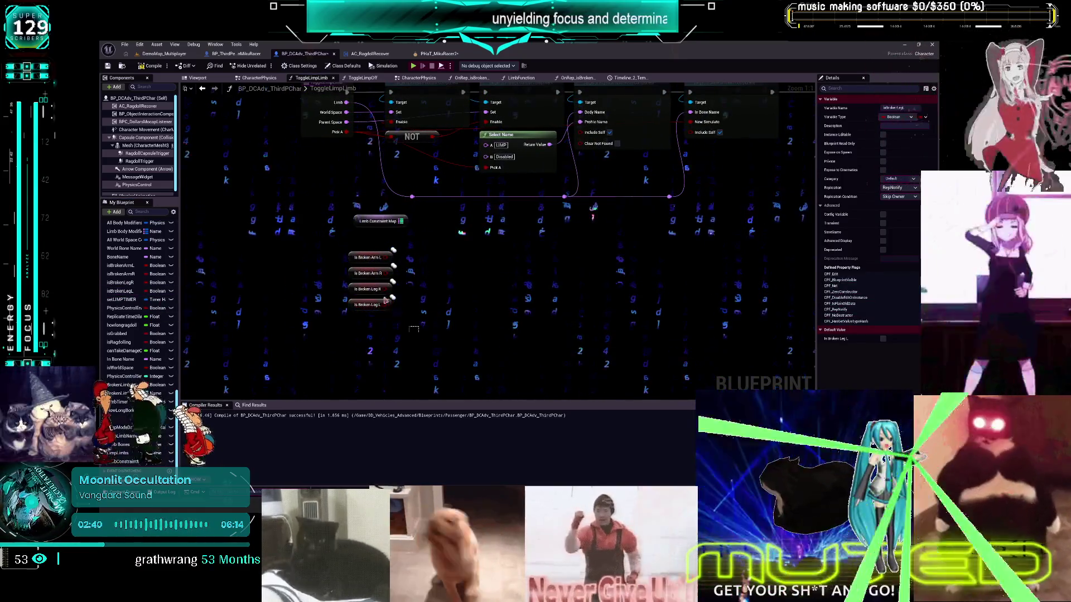
click(462, 247)
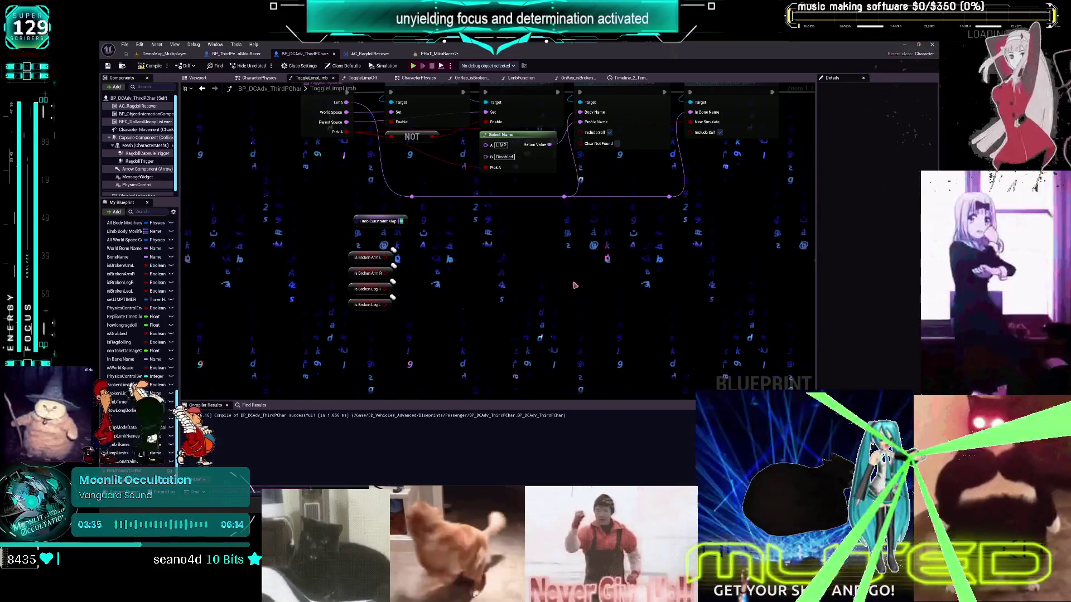
- Select the Limb Constraint Map getter node
click(401, 221)
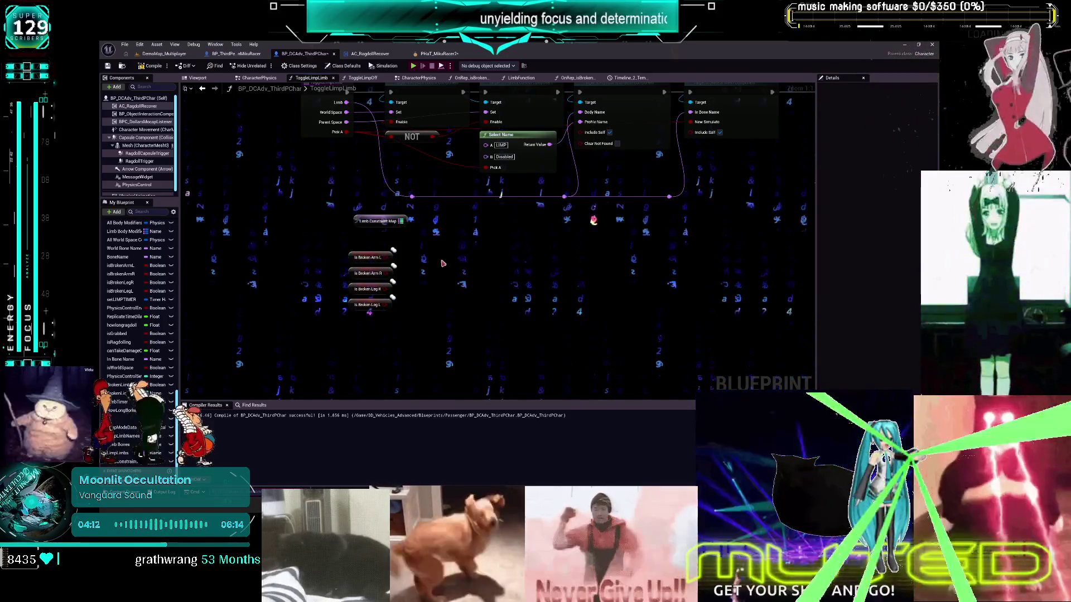
- Add a Select Int driven by Is Broken Arm L and stack copies of it
drag(389, 260, 426, 273)
text(select)
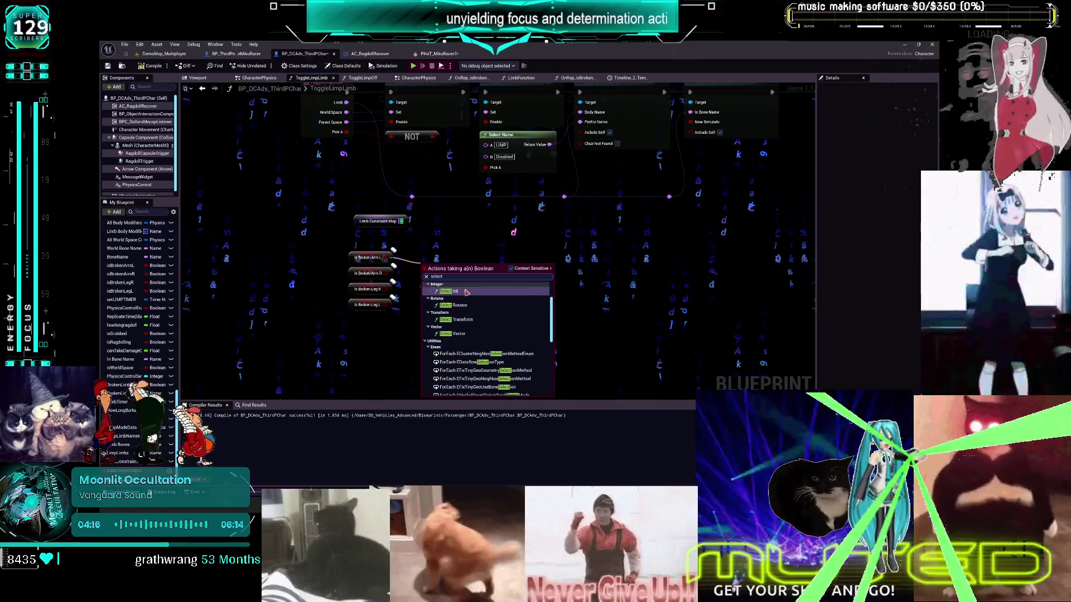
click(466, 292)
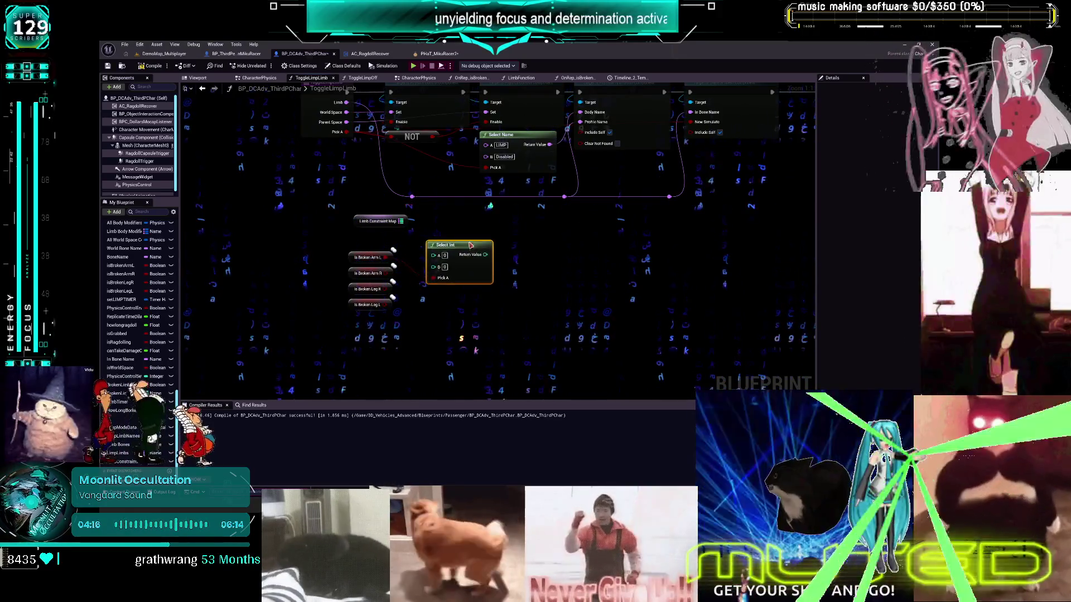
key(ctrl+v)
key(ctrl+v)
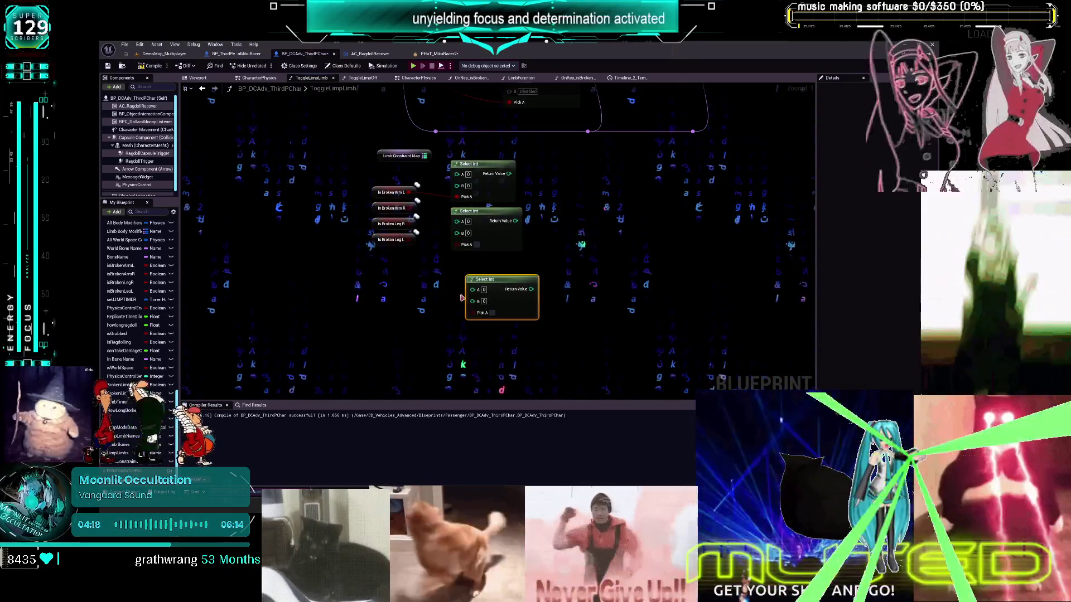
mouse_move(508, 288)
mouse_down()
mouse_move(518, 276)
mouse_move(555, 284)
mouse_up()
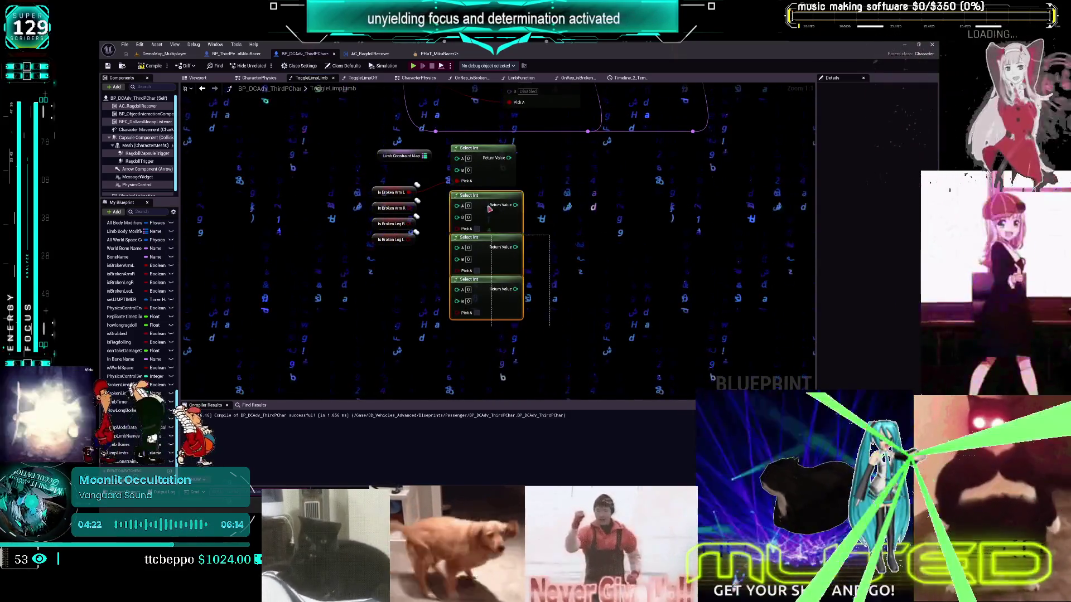
- Wire each broken-limb boolean to a Select Int Pick A pin, straighten them, and set A to 1
mouse_move(417, 201)
mouse_down()
mouse_move(458, 225)
mouse_move(456, 307)
mouse_up()
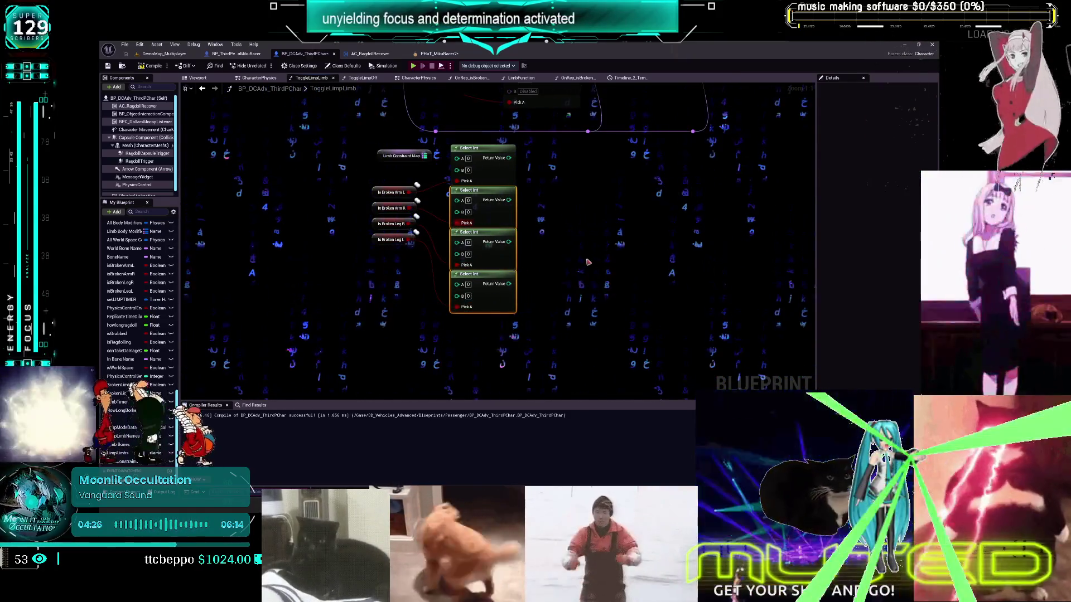
drag(404, 246, 414, 300)
click(414, 300)
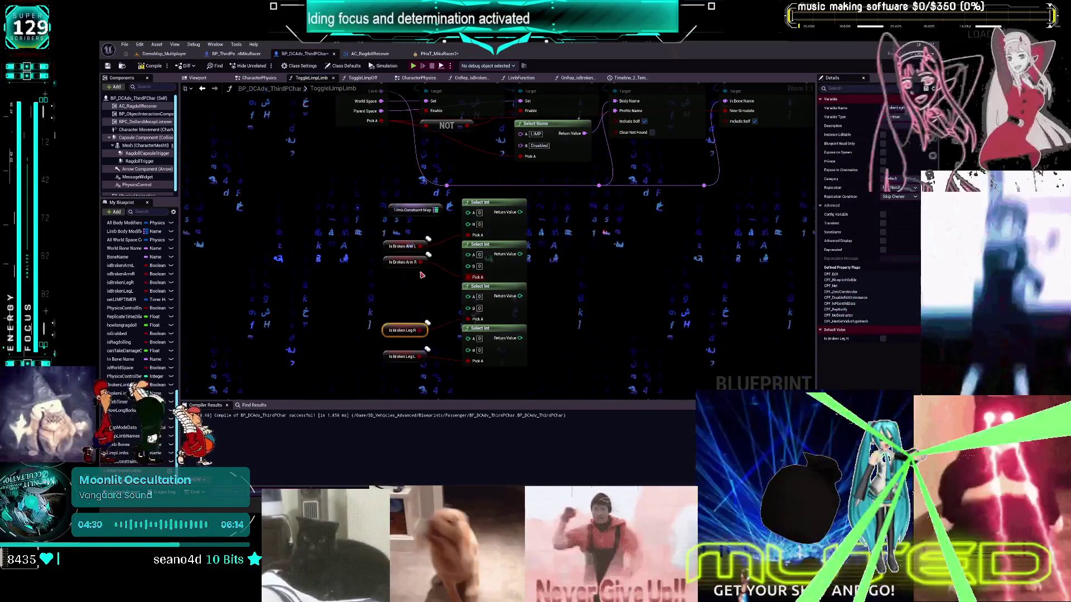
key(q)
key(q)
click(404, 246)
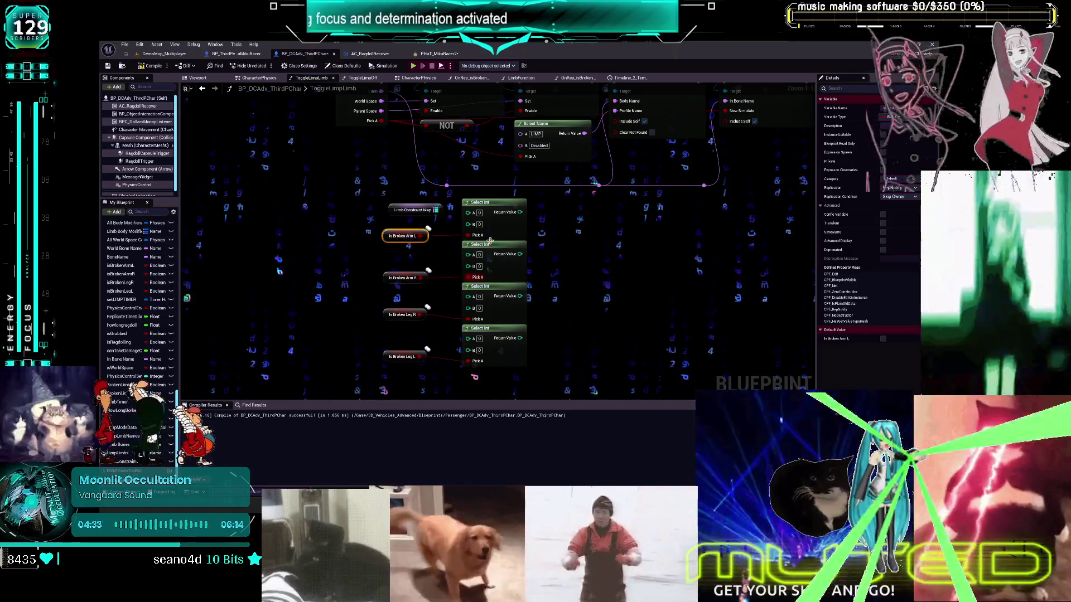
key(q)
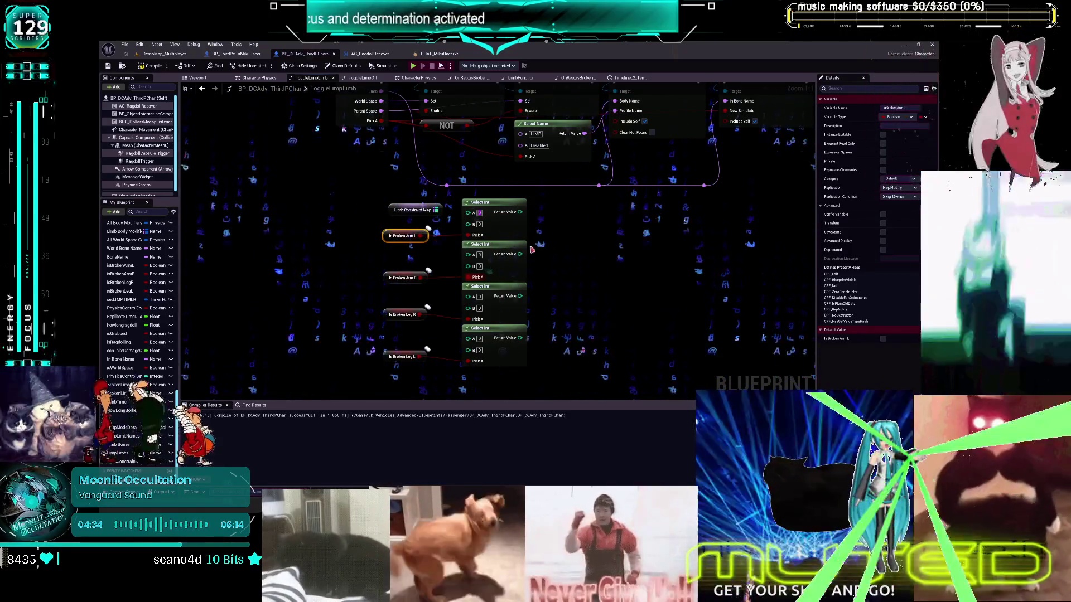
text(1)
click(479, 296)
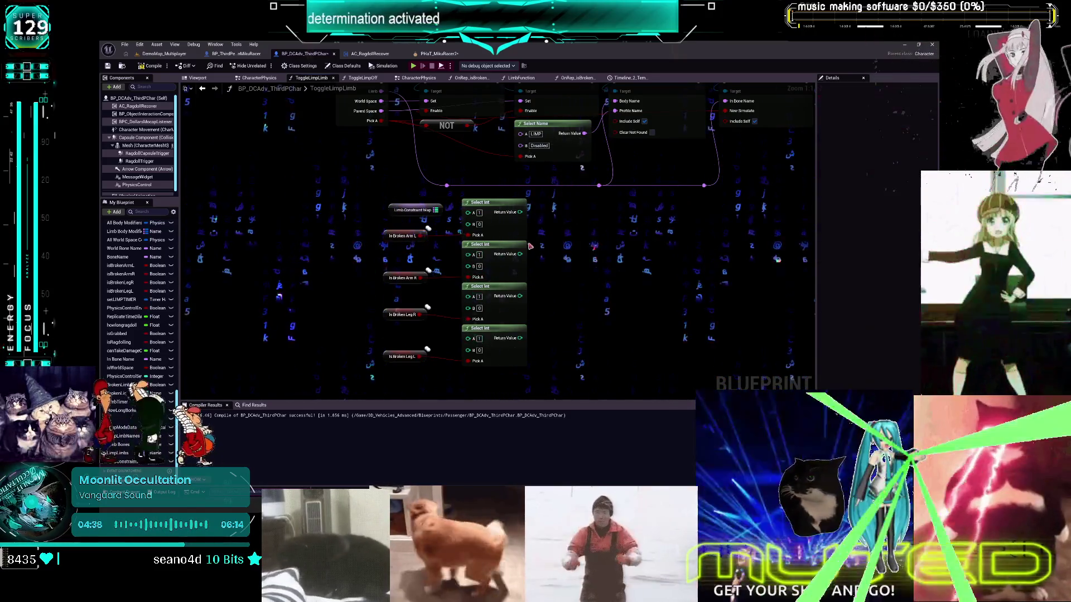
mouse_move(488, 207)
mouse_down()
mouse_move(505, 230)
mouse_move(530, 229)
mouse_up()
- Add integer Multiply nodes weighting the first three Select Int results by 1000, 100 and 10
text(append)
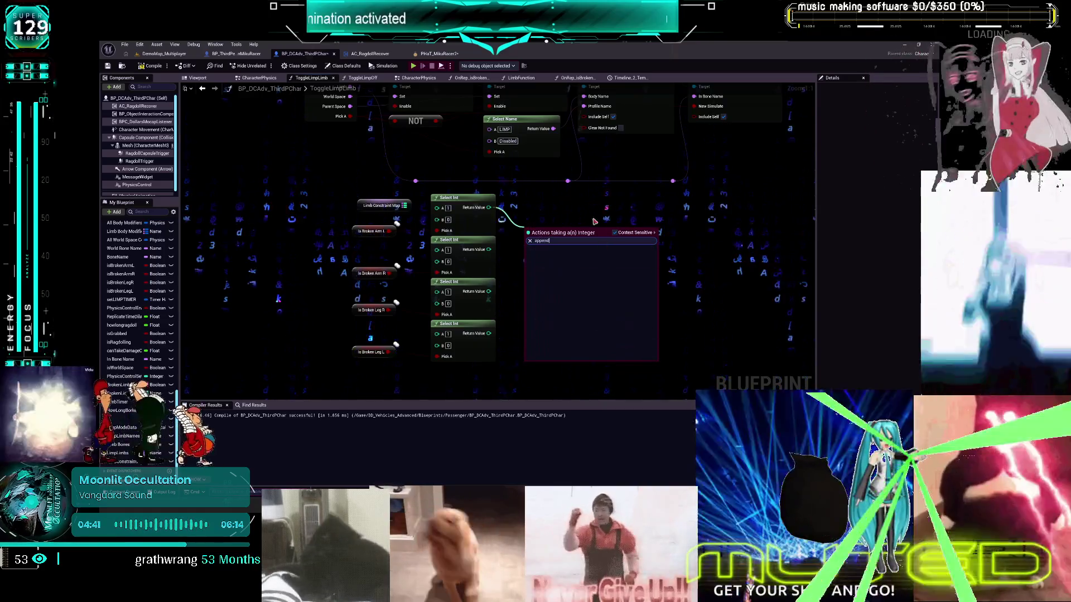
key(Escape)
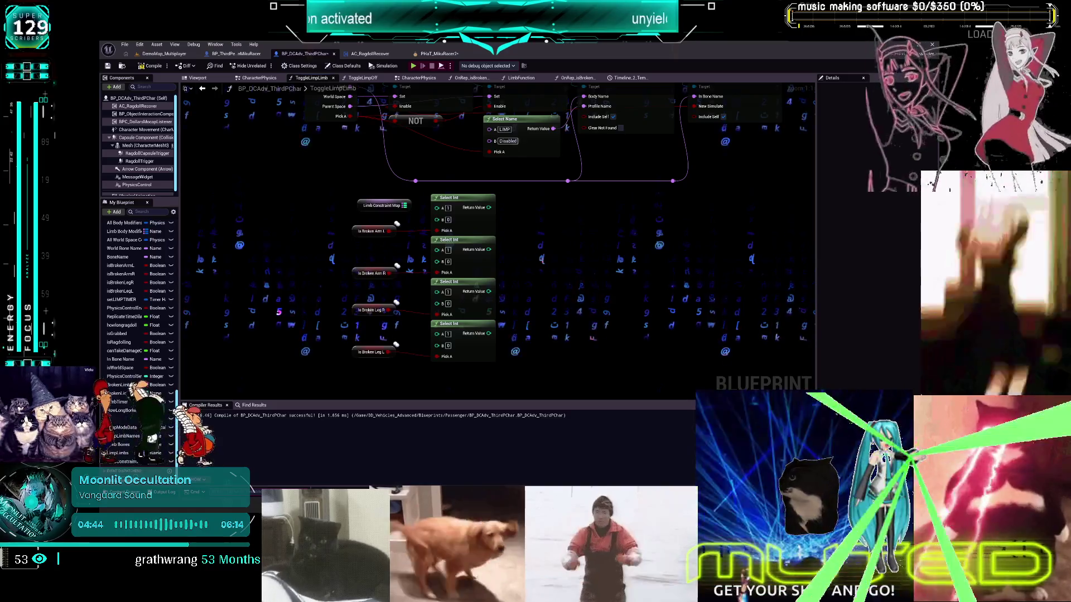
drag(488, 207, 512, 216)
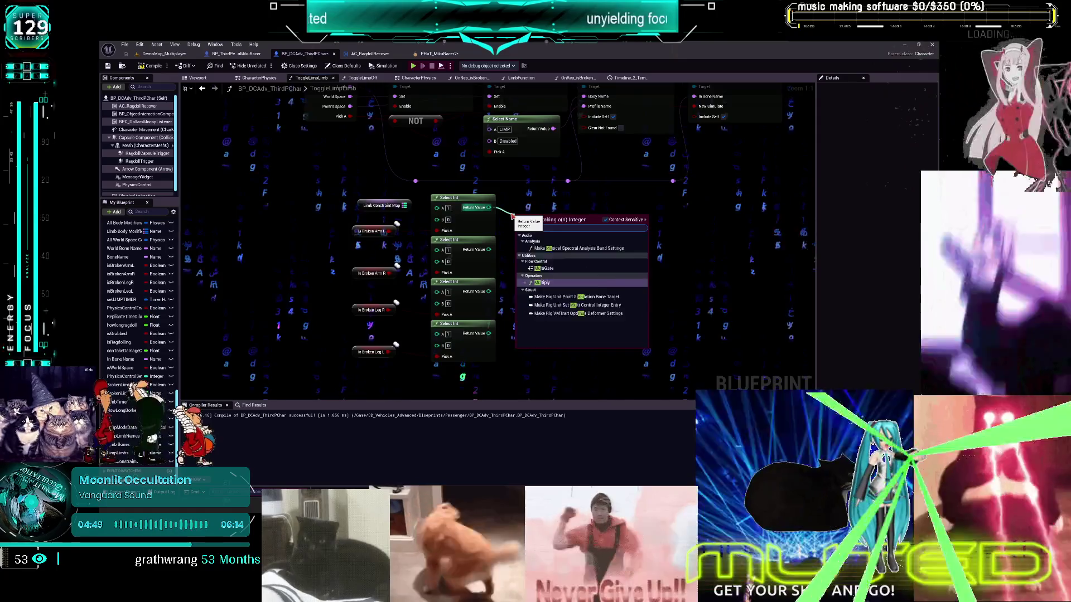
click(540, 261)
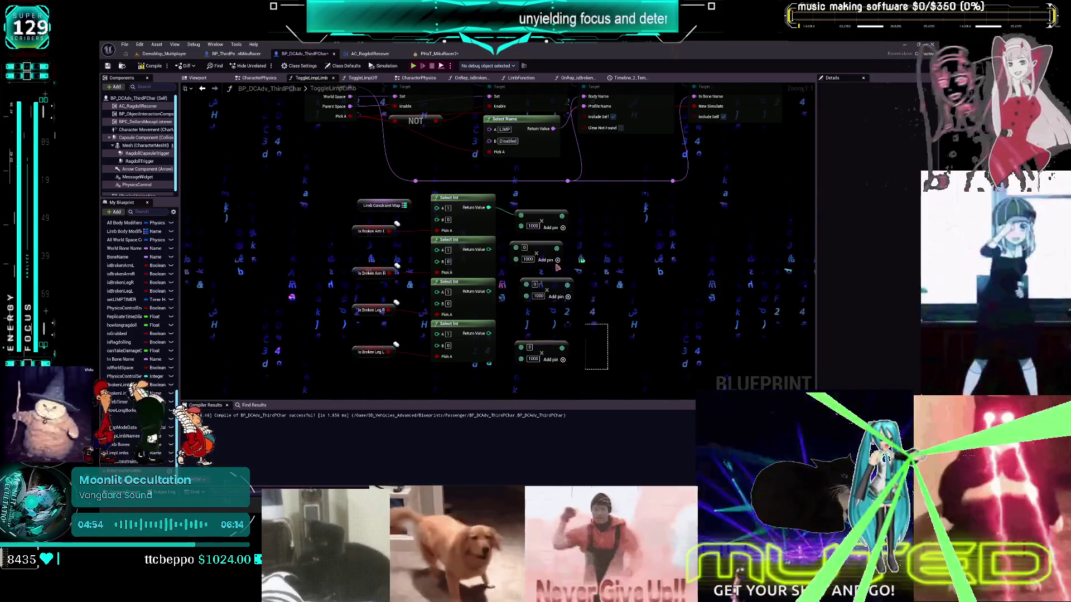
mouse_move(488, 250)
mouse_down()
mouse_move(509, 254)
mouse_move(517, 286)
mouse_up()
mouse_move(489, 333)
mouse_down()
mouse_move(516, 348)
mouse_move(601, 328)
mouse_up()
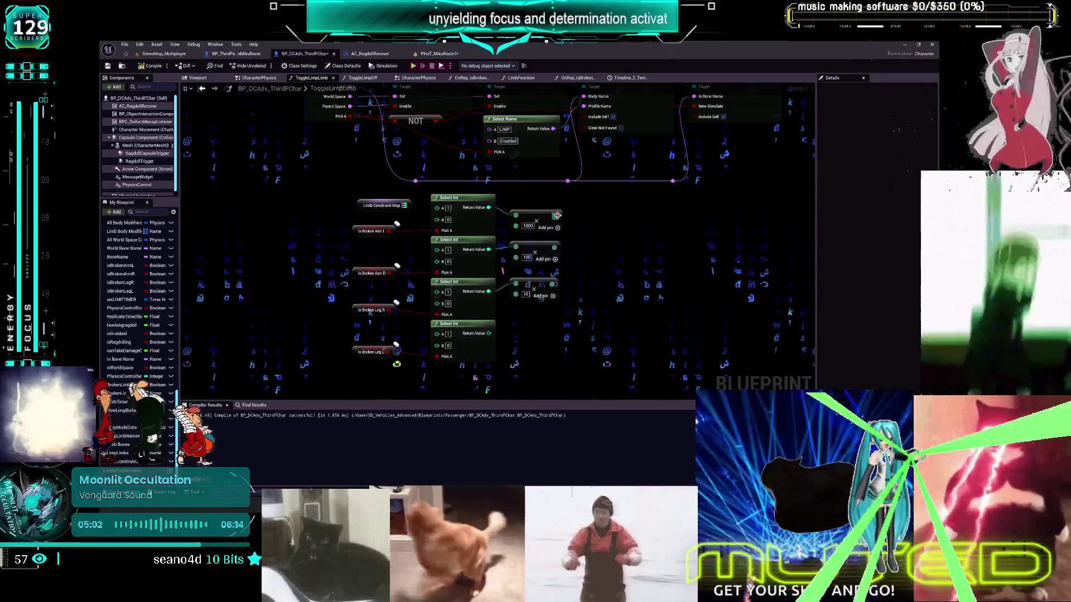
text(add)
key(Return)
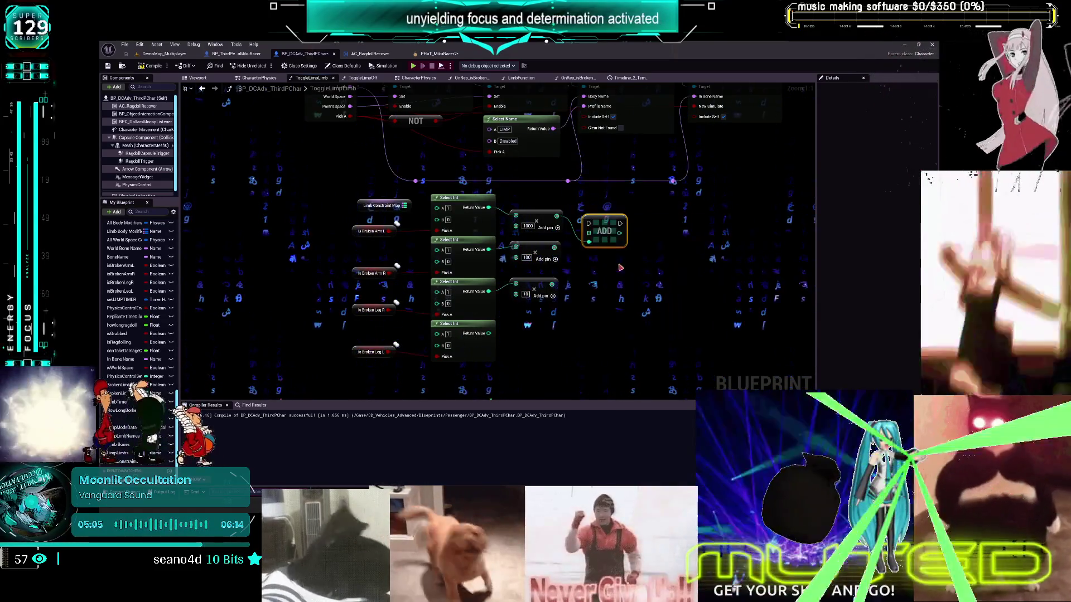
- Add an integer Add node from the first Multiply output and give it four inputs
drag(593, 239, 594, 241)
text(add)
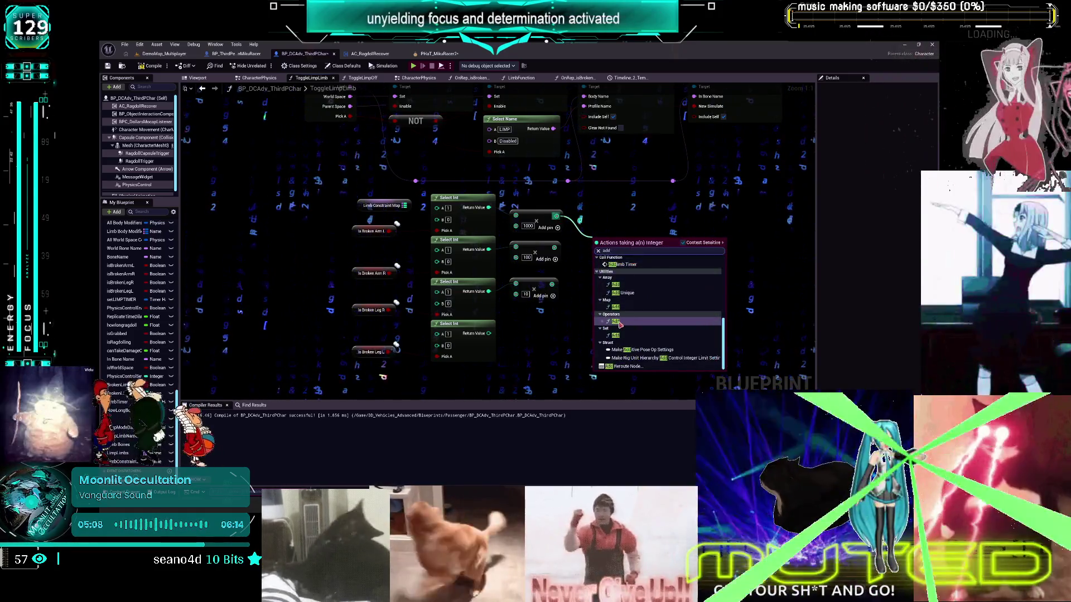
click(617, 322)
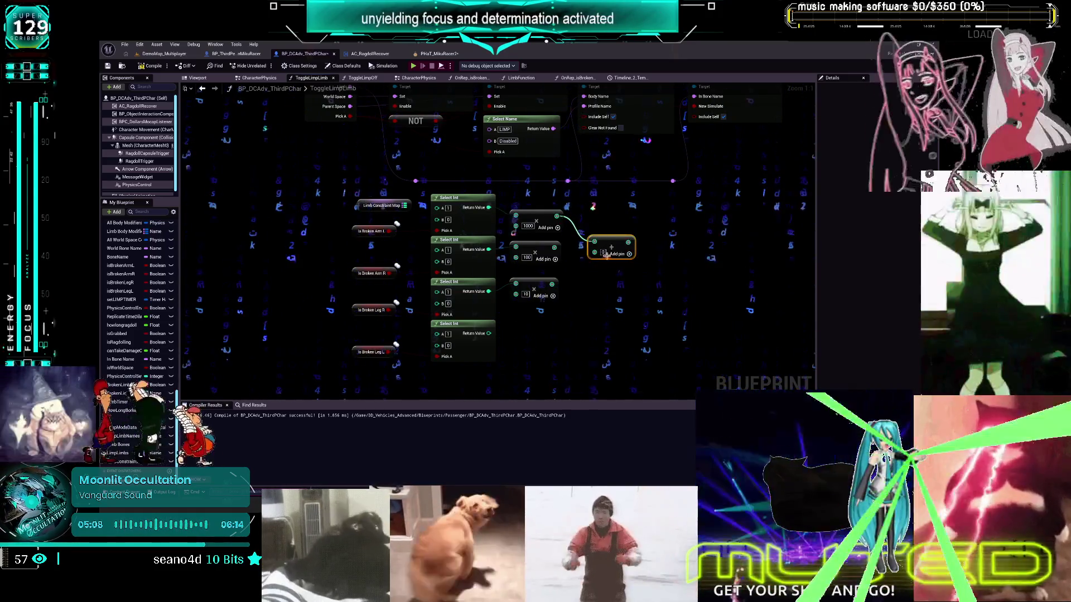
click(629, 254)
click(629, 261)
- Wire the remaining Multiply outputs into the Add node and move the Limb Constraint Map getter beside it
drag(554, 247, 594, 262)
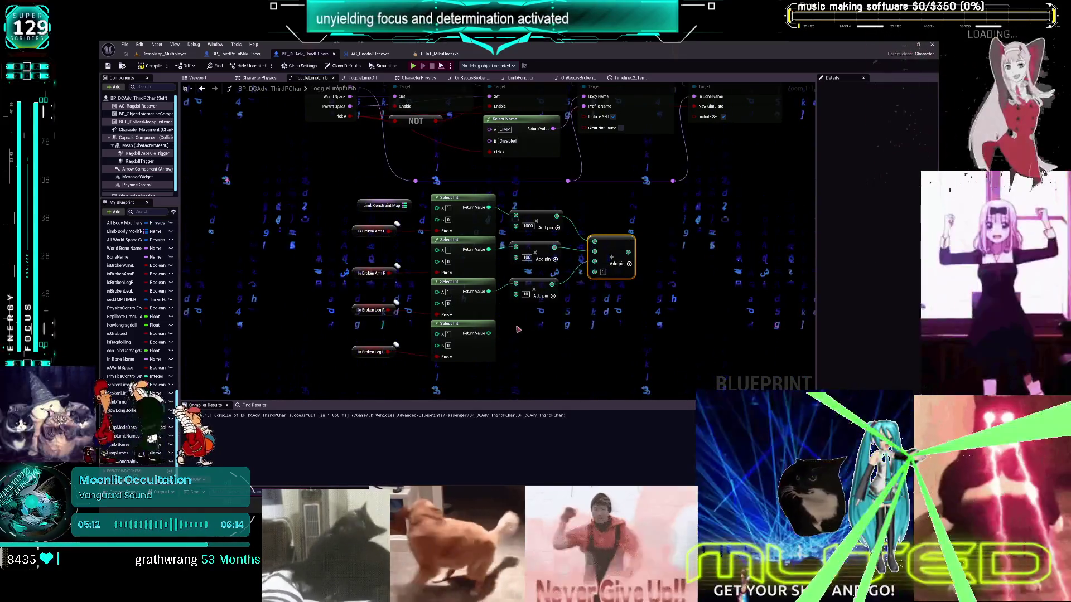
drag(489, 333, 516, 294)
drag(612, 304, 592, 322)
mouse_move(363, 212)
mouse_down()
mouse_move(606, 239)
mouse_move(594, 261)
mouse_up()
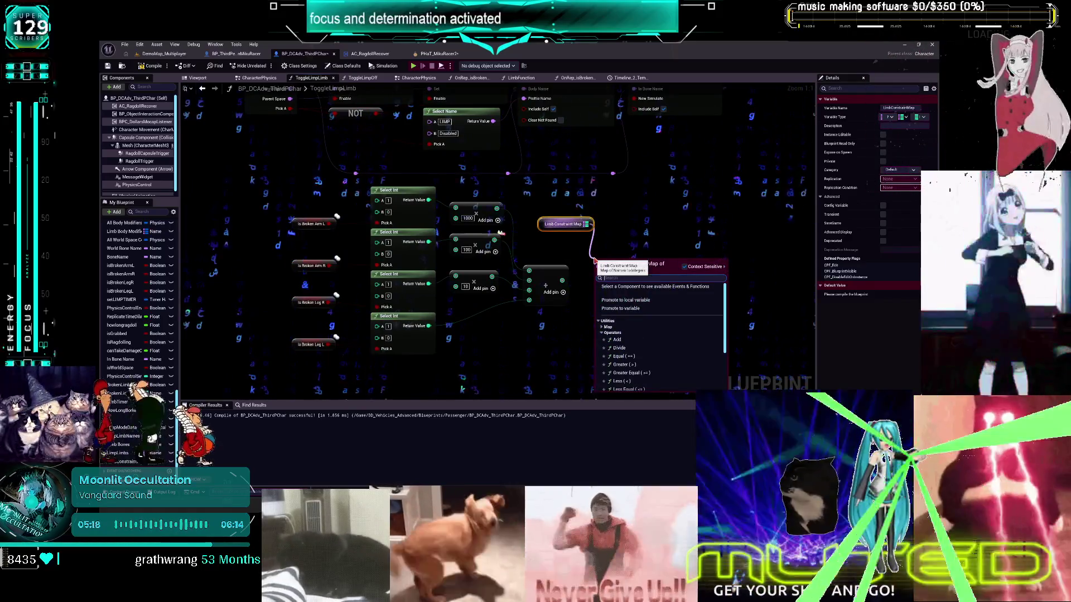
- Add a Find node from the Limb Constraint Map getter
text(get)
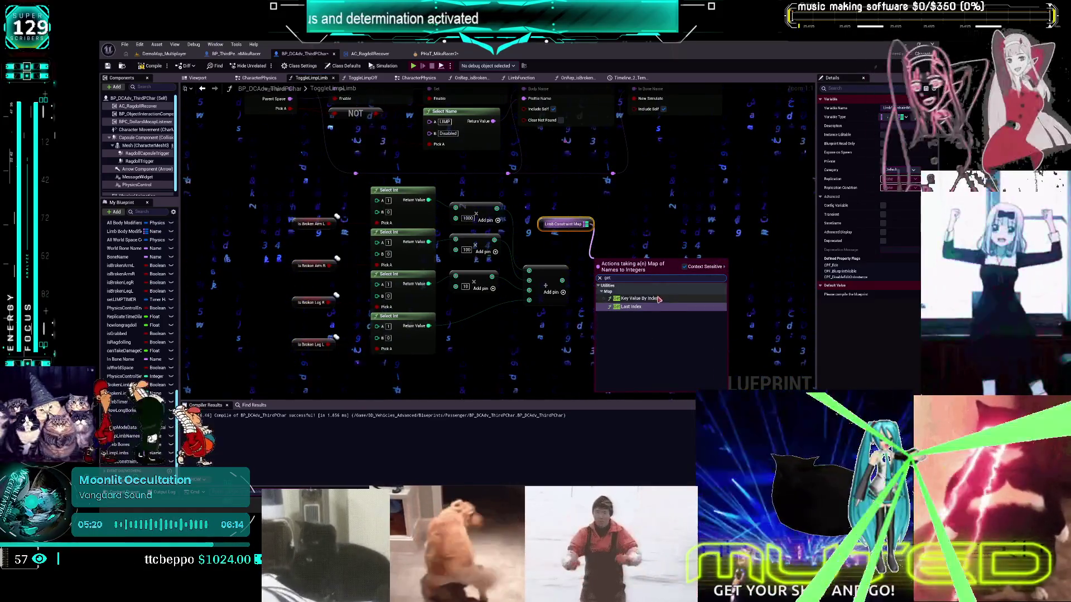
key(Escape)
drag(586, 224, 616, 276)
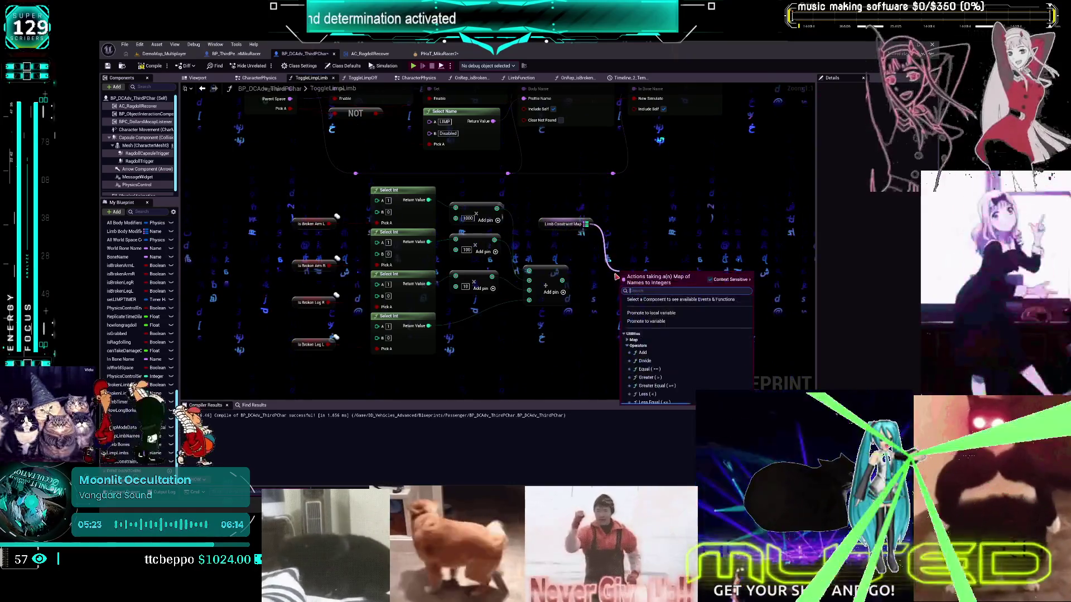
text(find)
click(651, 317)
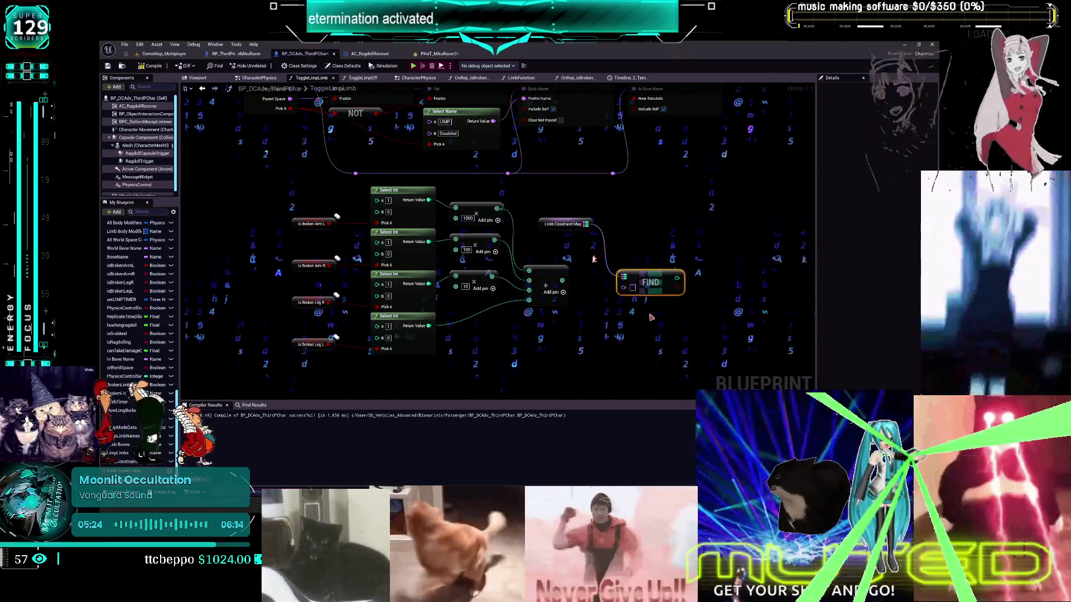
- Change the Limb Constraint Map key type, then switch it back to Name
click(563, 223)
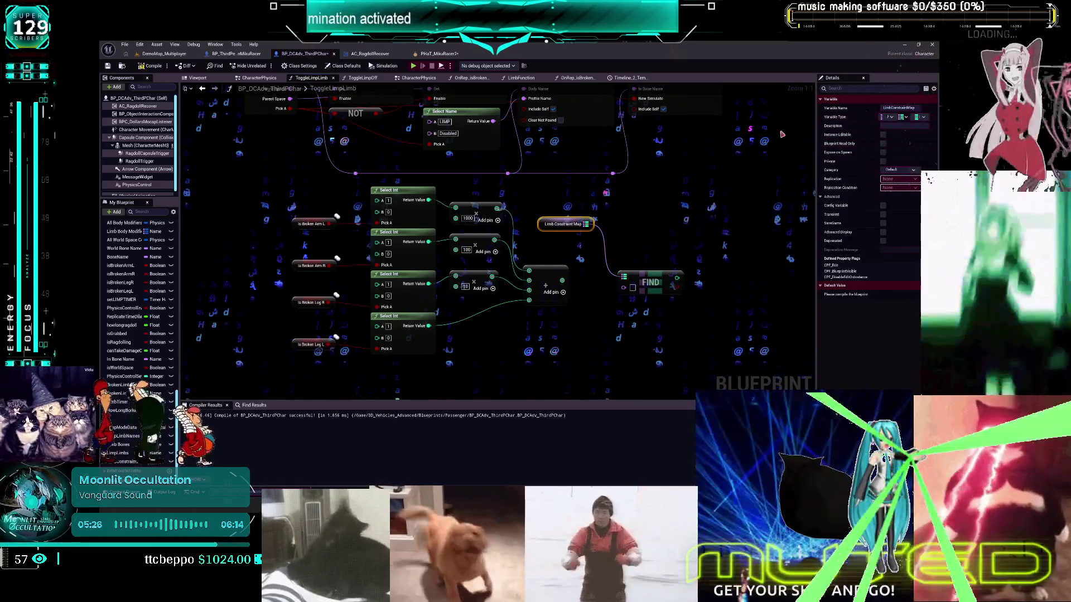
drag(816, 167, 626, 167)
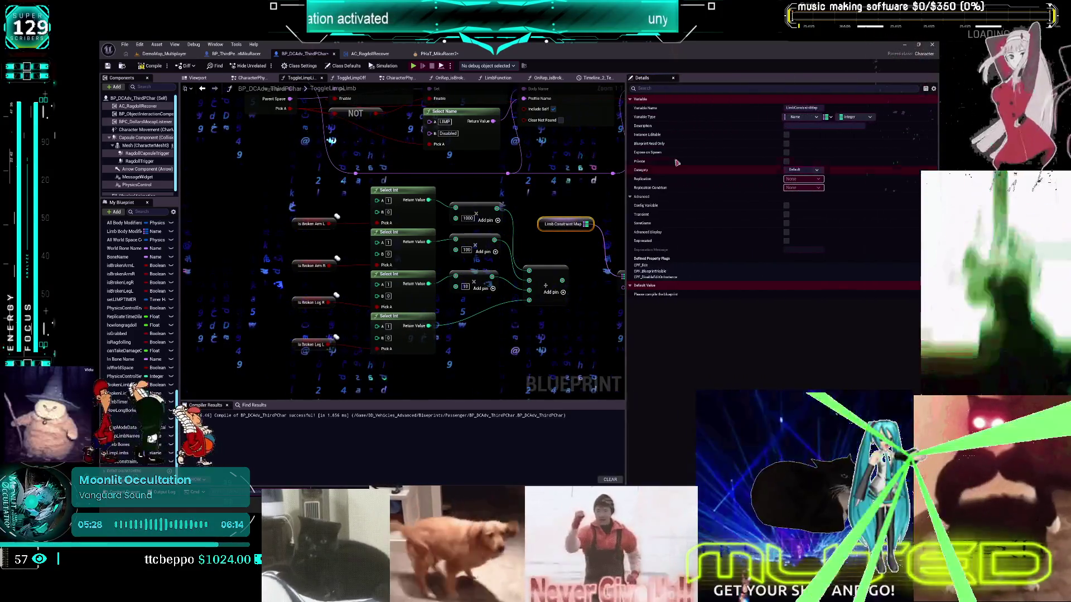
click(817, 117)
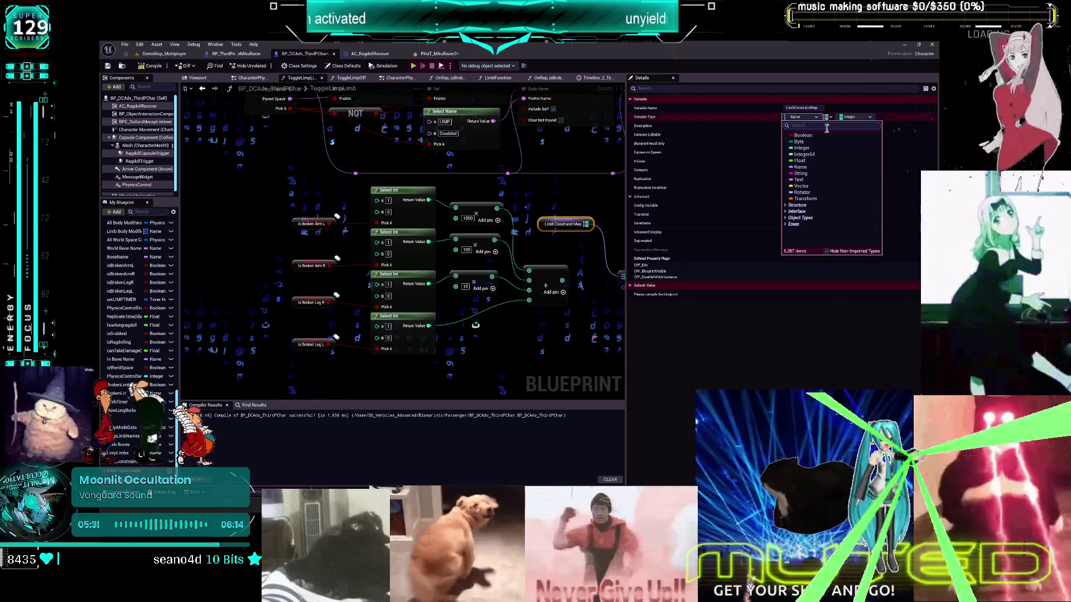
click(802, 149)
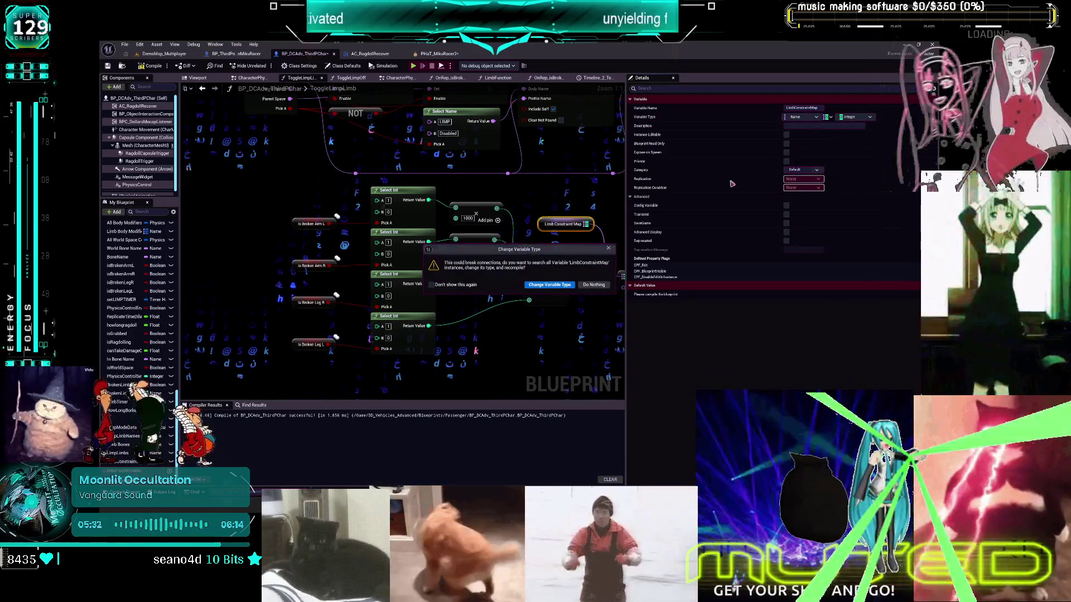
click(541, 288)
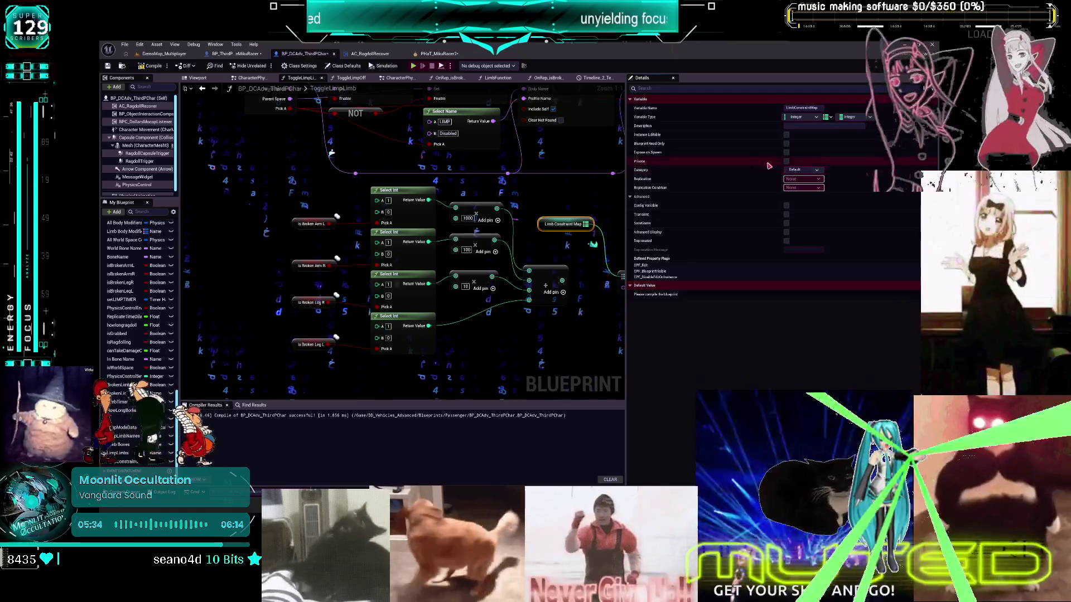
click(803, 117)
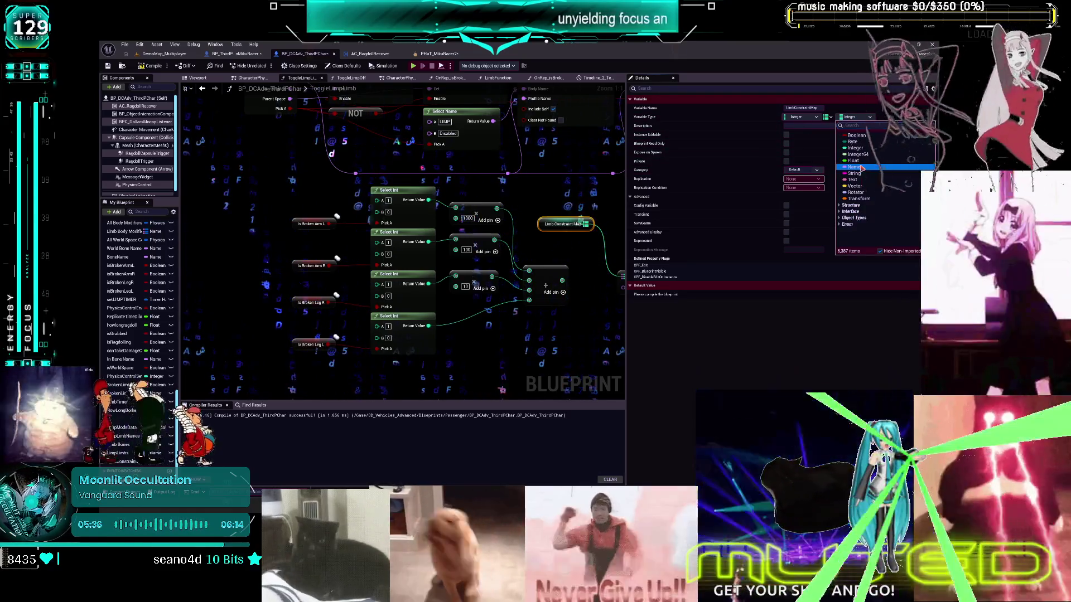
click(859, 249)
click(566, 285)
- Replace the old map node with a fresh Limb Constraint Map getter wired into a new FIND node
drag(569, 293, 504, 266)
click(558, 245)
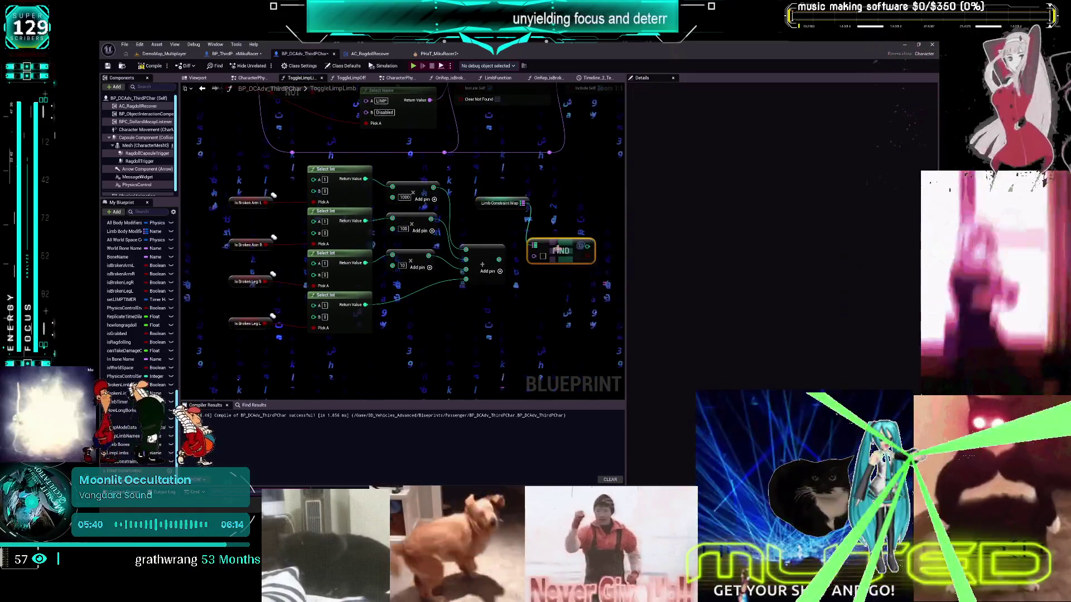
click(516, 203)
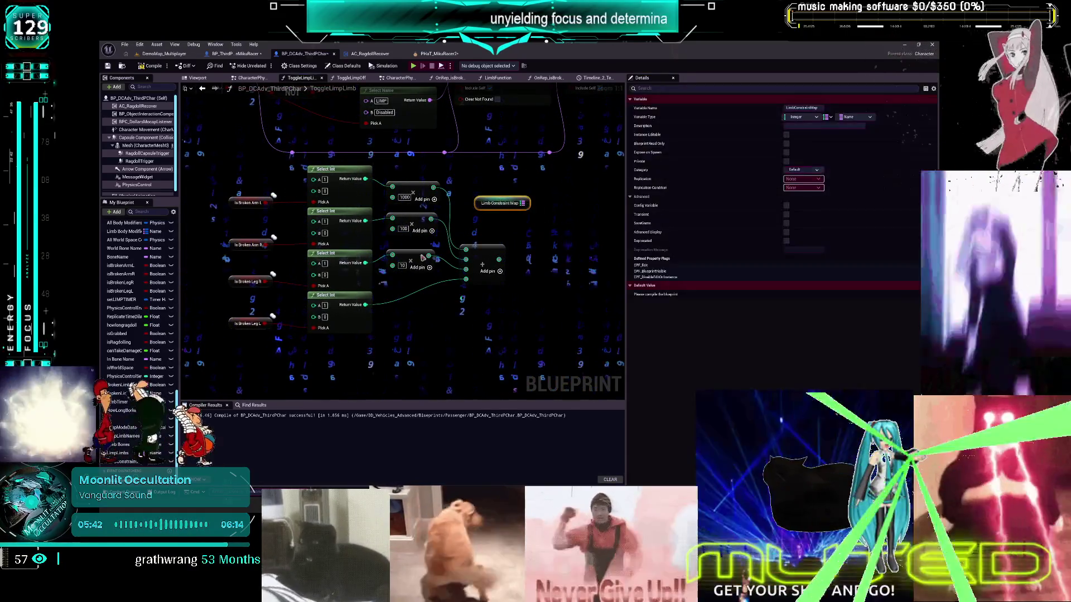
key(Delete)
mouse_move(124, 462)
mouse_down()
mouse_move(491, 226)
mouse_move(534, 252)
mouse_up()
text(find)
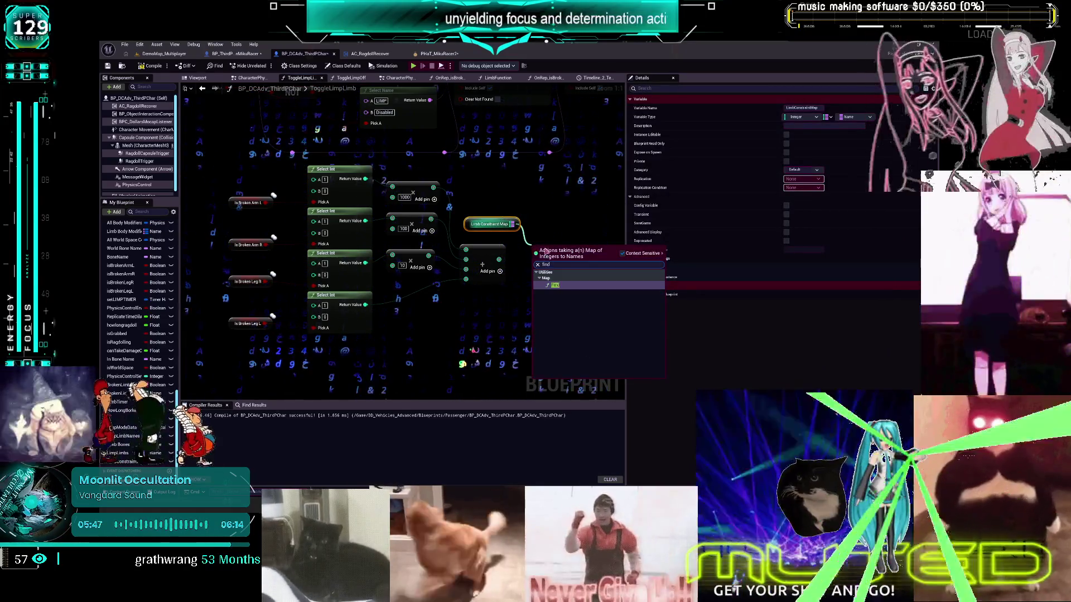
click(573, 286)
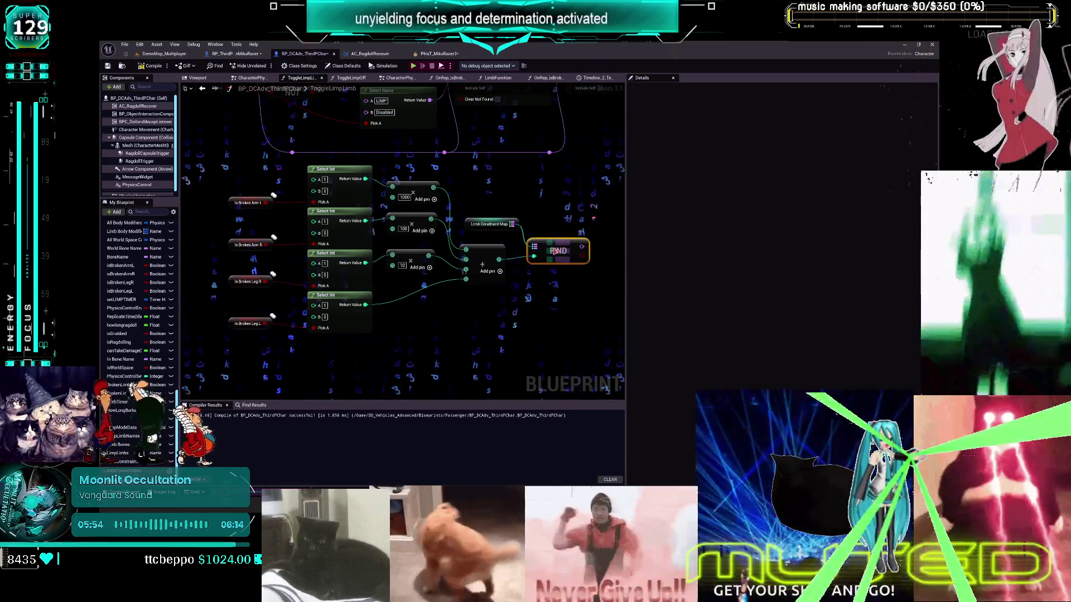
- Box-select the limb calculation nodes, reposition the view, and open the Widget Reflector with Ctrl+Shift+W
scroll(549, 262, down, 3)
drag(474, 284, 332, 192)
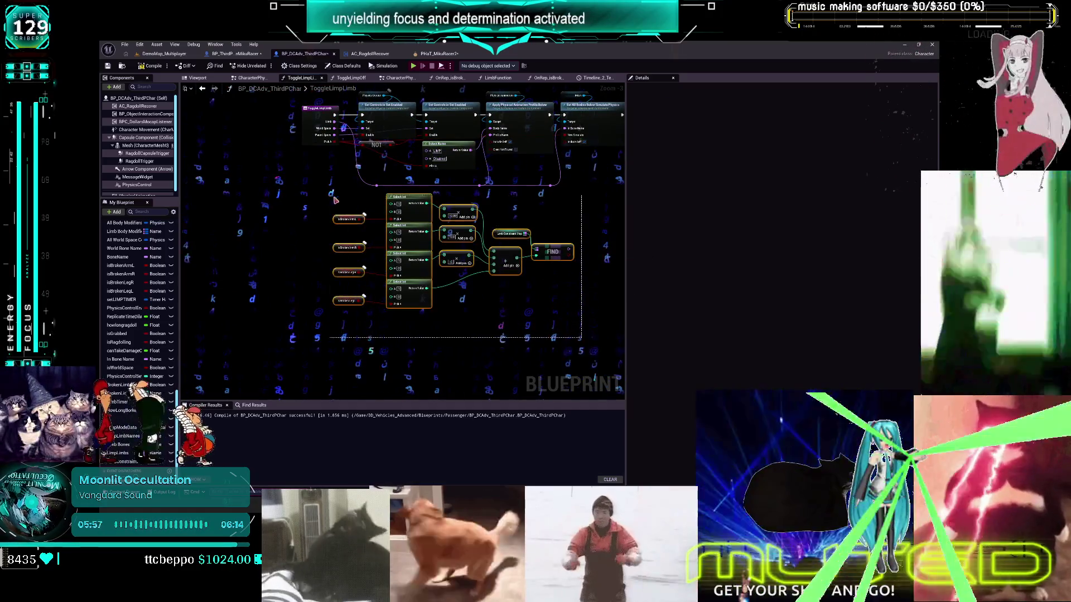
scroll(429, 232, up, 2)
drag(429, 232, 434, 222)
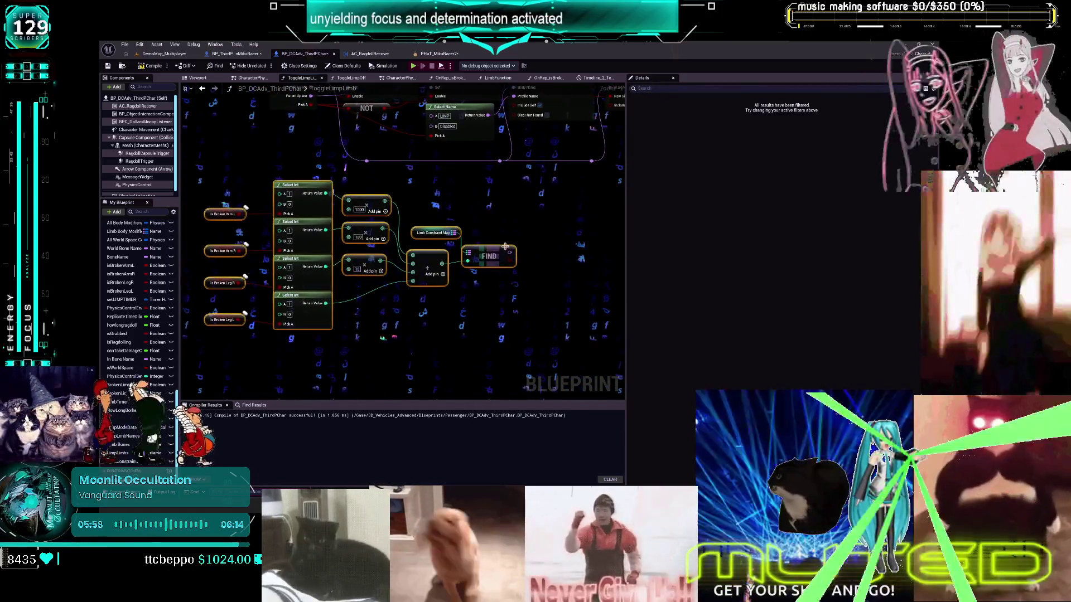
drag(518, 347, 562, 342)
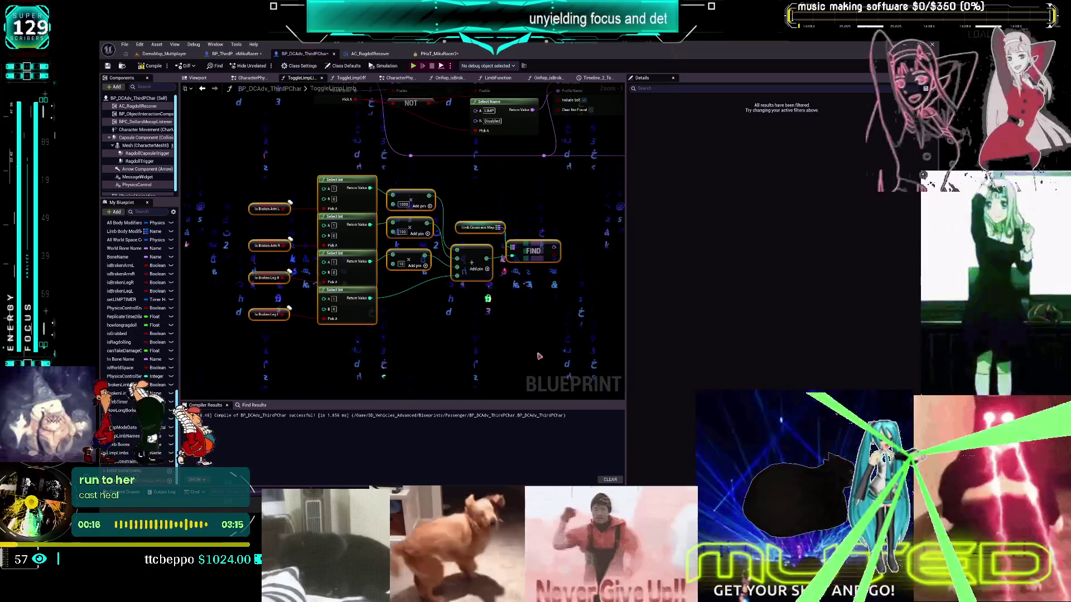
key(ctrl+shift+w)
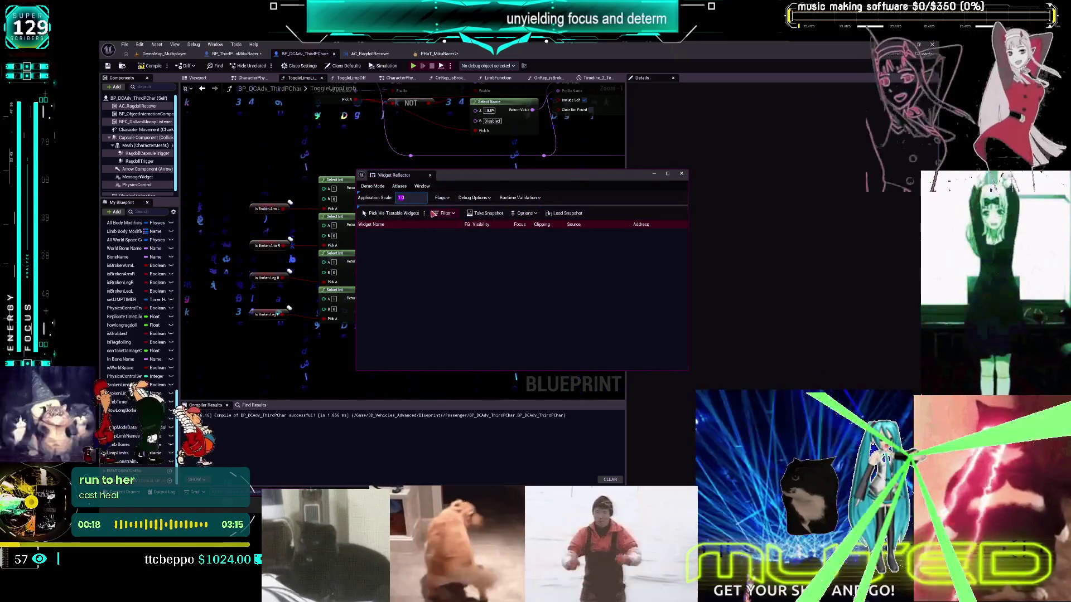
- Set the Application Scale to 2, close the Widget Reflector and give the graph more room
text(2)
key(Return)
click(679, 182)
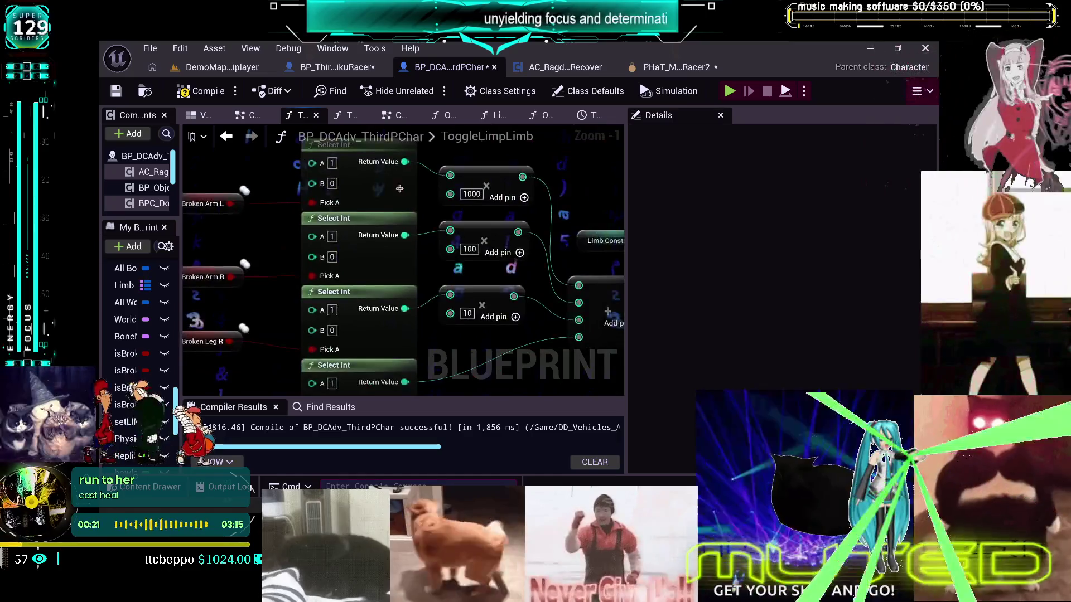
mouse_move(470, 219)
mouse_down()
mouse_move(561, 247)
mouse_move(564, 229)
mouse_up()
drag(563, 388, 567, 377)
- Move the Is Broken Arm L, Arm R, Leg R and Leg L nodes to the right
drag(296, 201, 342, 201)
drag(296, 275, 339, 275)
mouse_move(296, 339)
mouse_down()
mouse_move(353, 337)
mouse_move(351, 349)
mouse_up()
drag(321, 419, 378, 427)
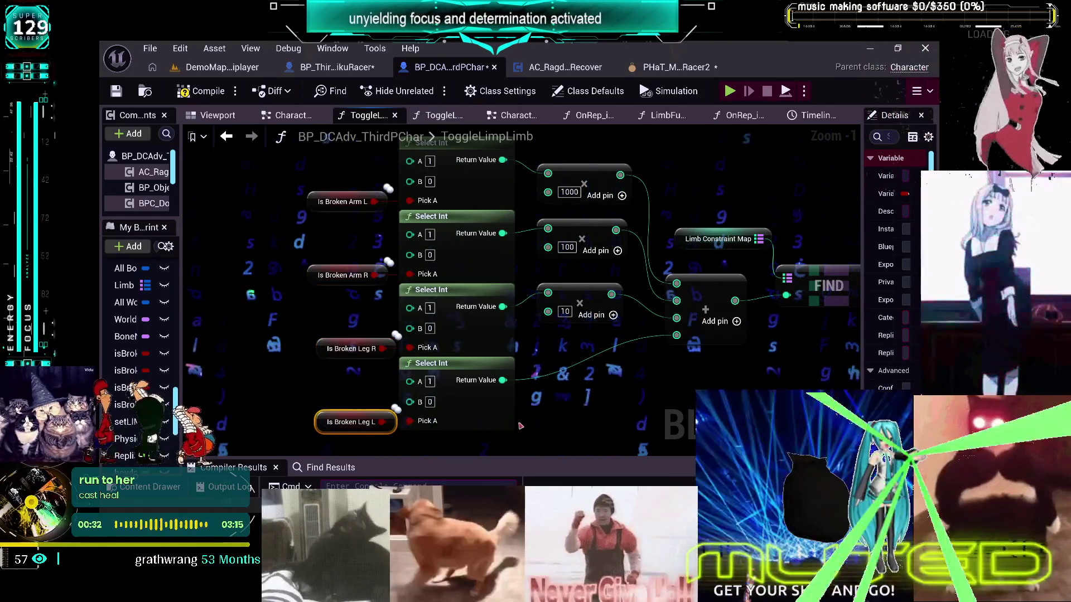
- Align the Select Int column, multiply nodes, Limb Constraint Map, sum and FIND nodes into tidy columns
click(496, 415)
mouse_move(498, 445)
mouse_down()
mouse_move(499, 142)
mouse_move(500, 181)
mouse_move(510, 182)
mouse_up()
mouse_move(284, 173)
mouse_down()
mouse_move(398, 359)
mouse_move(399, 420)
mouse_up()
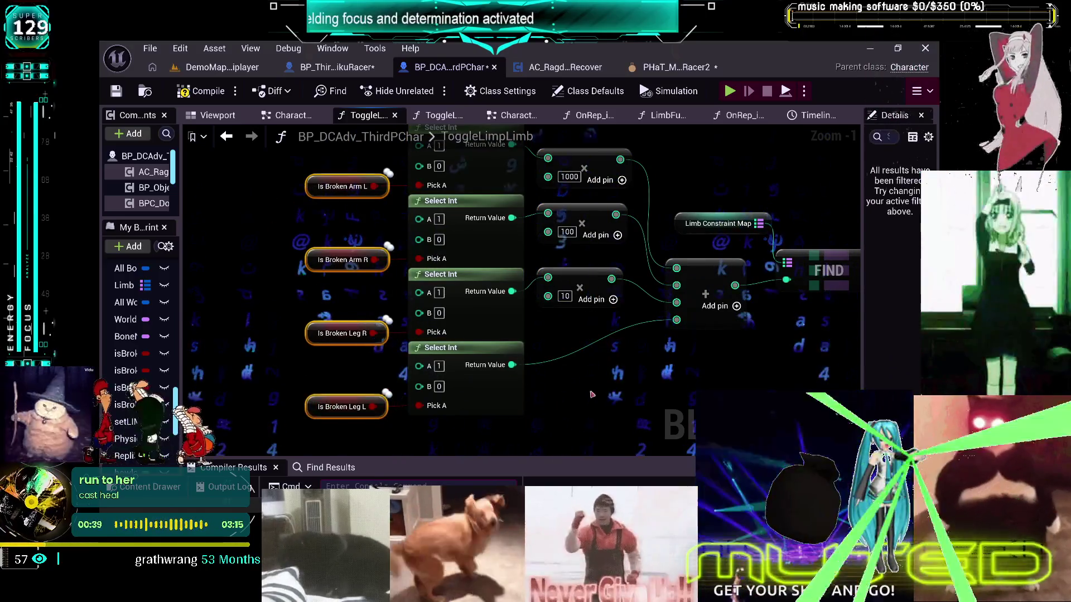
drag(578, 395, 530, 156)
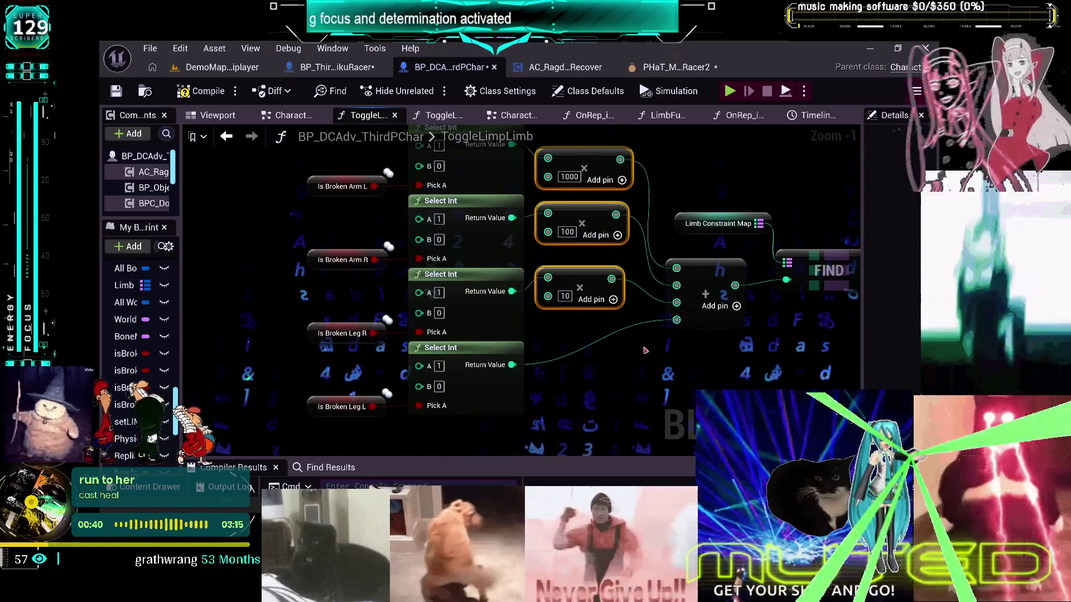
mouse_move(643, 350)
mouse_down()
mouse_move(611, 362)
mouse_move(614, 346)
mouse_move(604, 388)
mouse_up()
drag(678, 262, 673, 203)
drag(666, 303, 664, 254)
drag(788, 308, 770, 271)
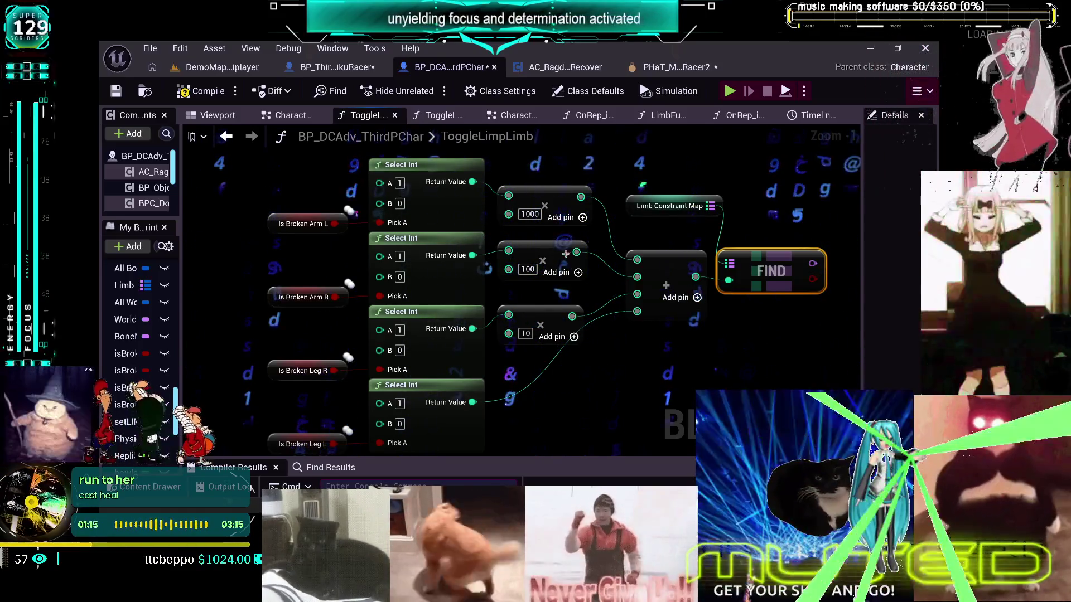
- Inspect the Limb Constraint Map variable's Details down to its Advanced settings and property flags
click(670, 206)
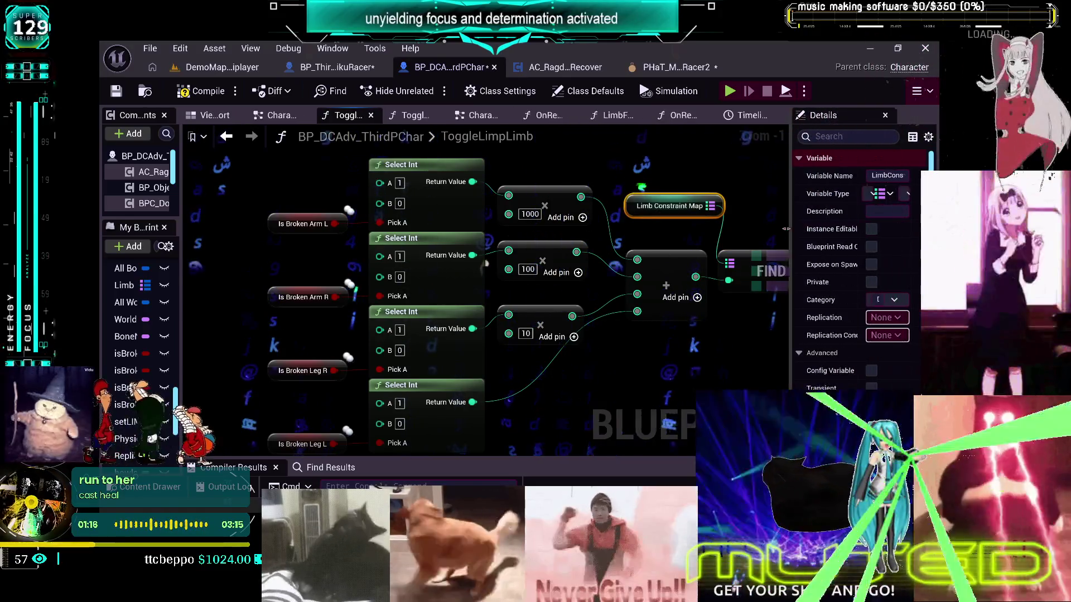
drag(786, 228, 754, 229)
scroll(831, 268, down, 3)
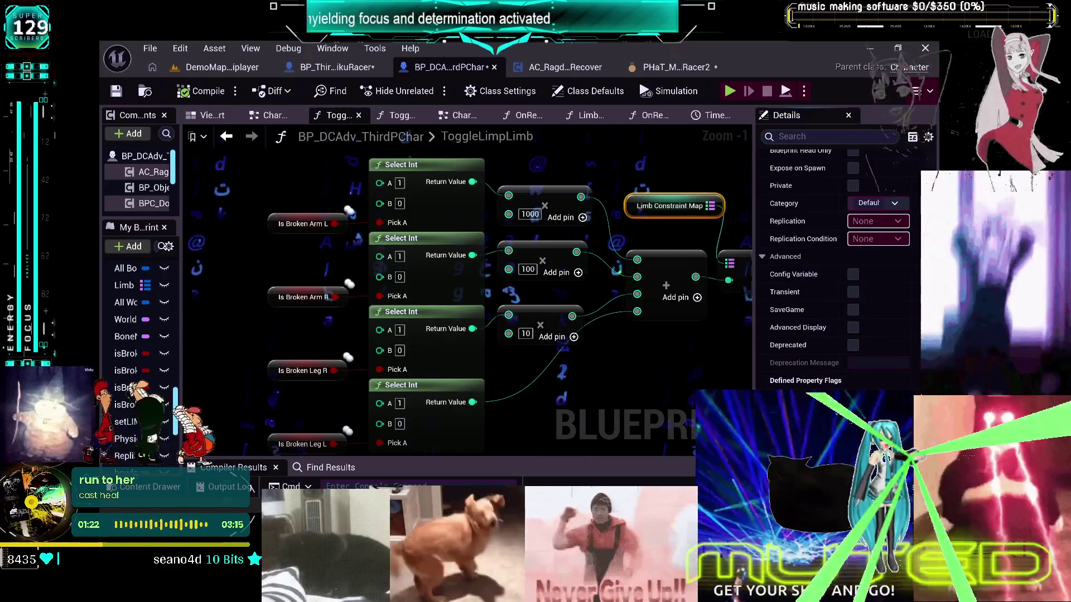
scroll(831, 268, down, 1)
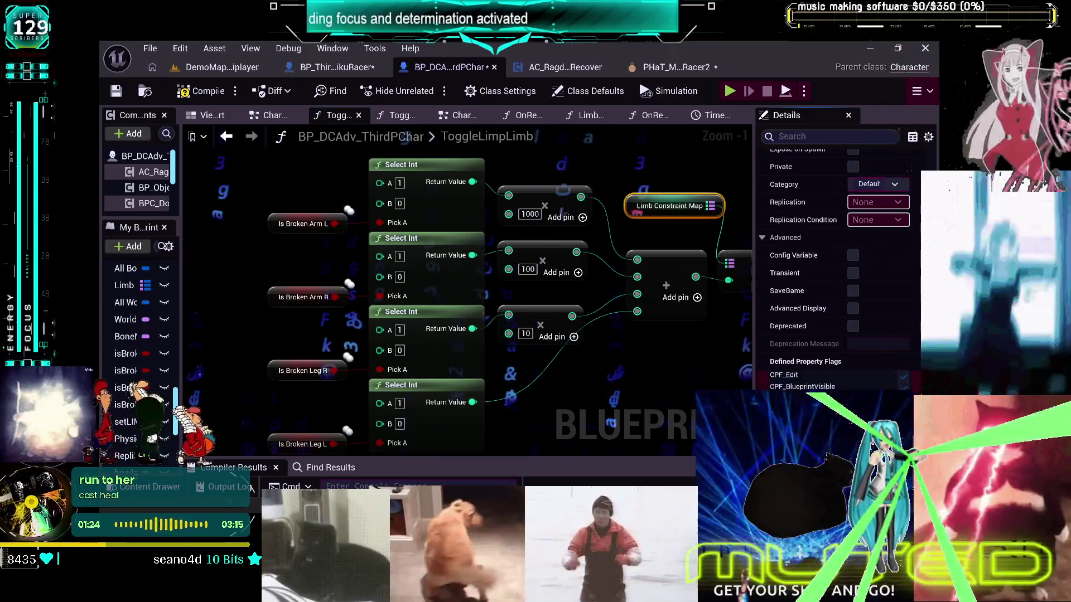
scroll(831, 268, up, 1)
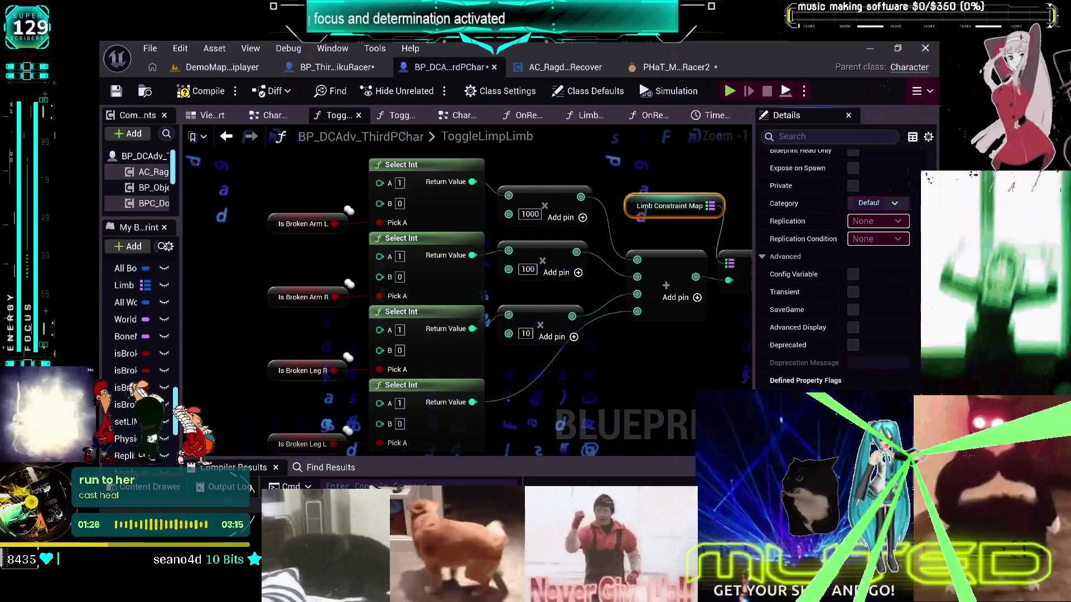
scroll(827, 389, up, 1)
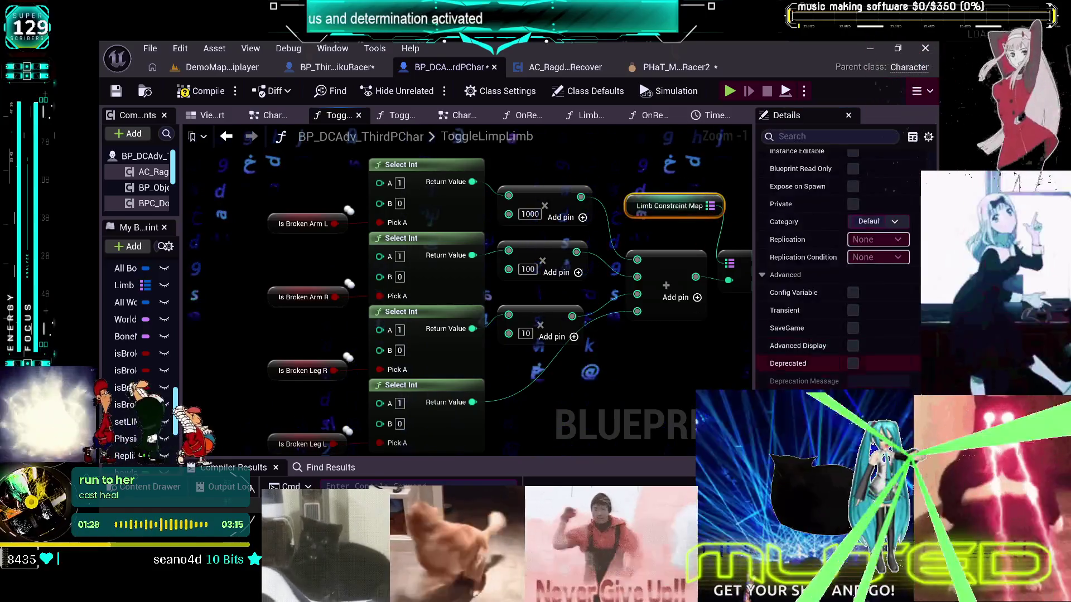
scroll(827, 389, down, 2)
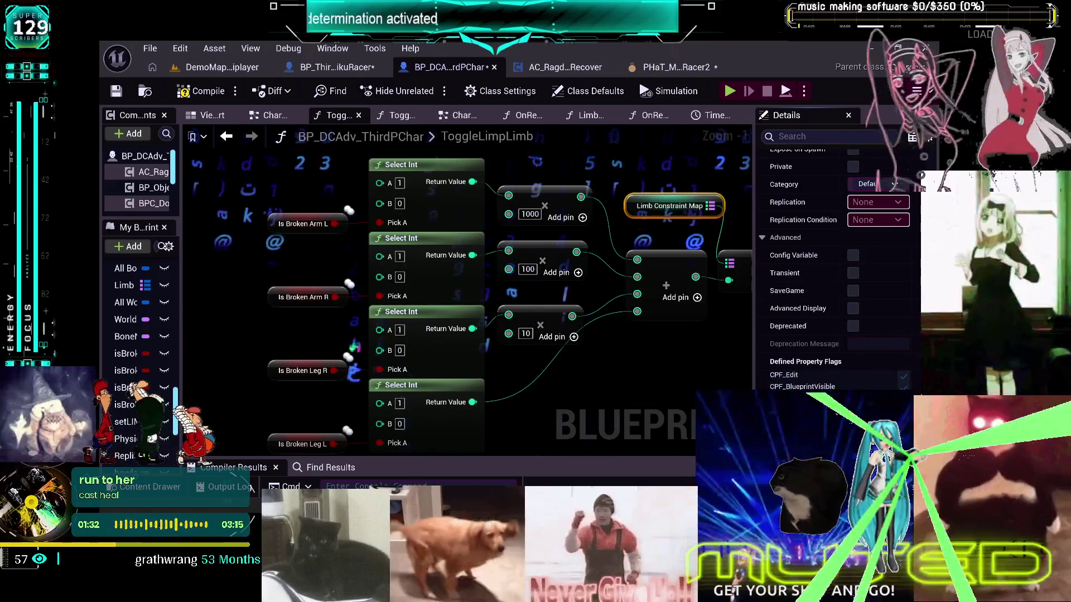
- Switch to Obsidian's TO DO CHART and move the RAGDOLL and Default cards left
key(alt+Tab)
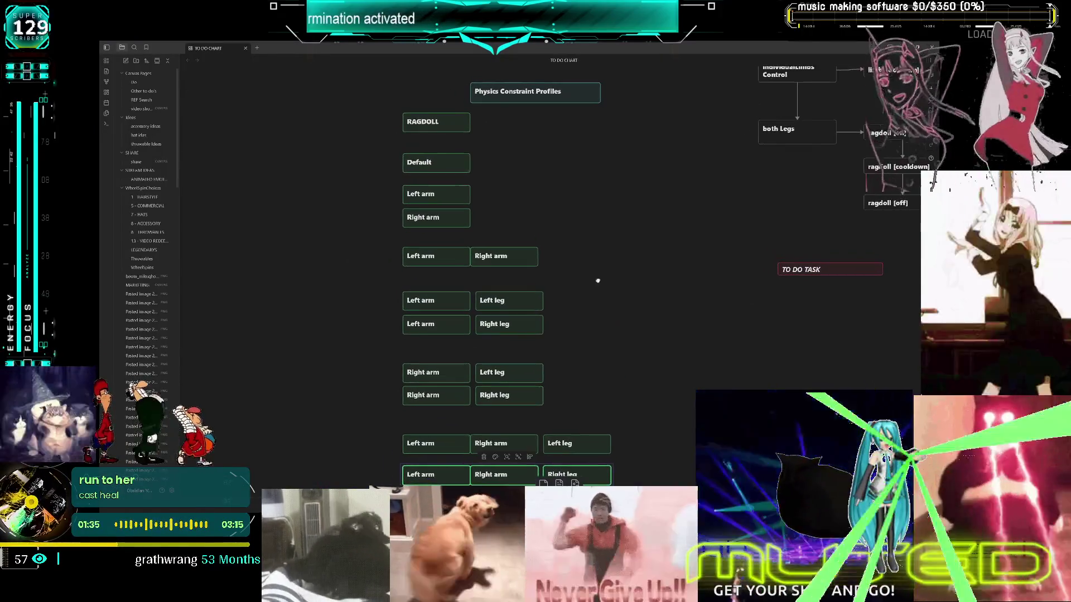
scroll(538, 188, down, 3)
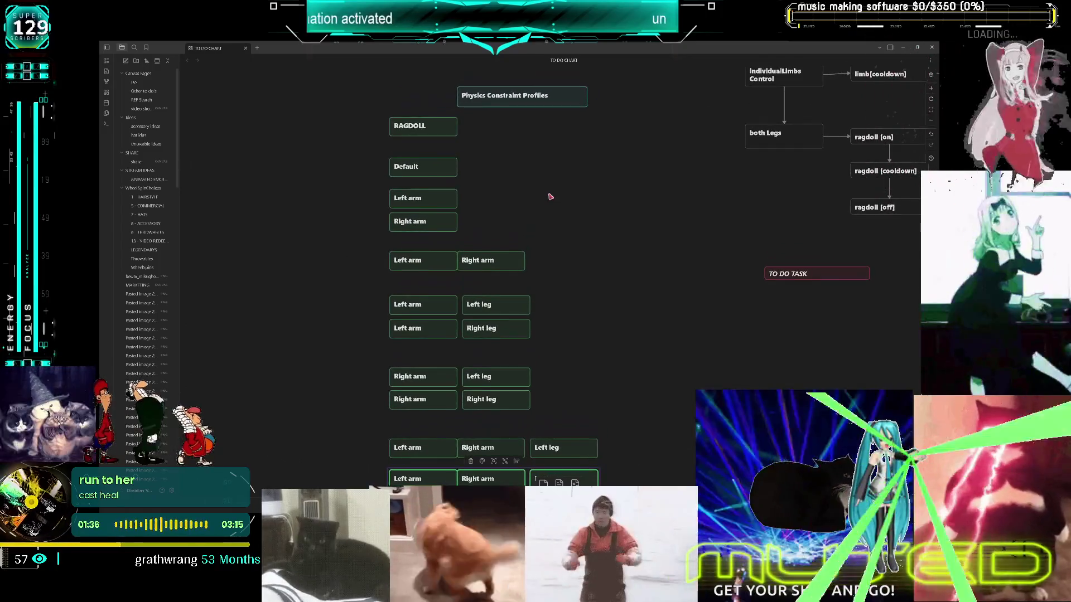
scroll(550, 194, down, 3)
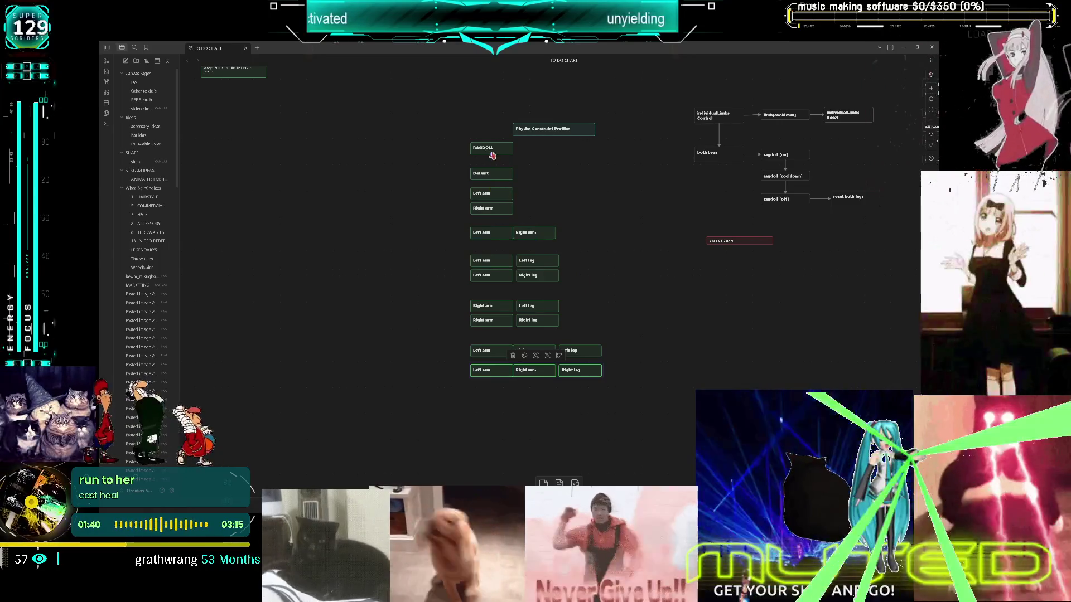
drag(491, 145, 425, 147)
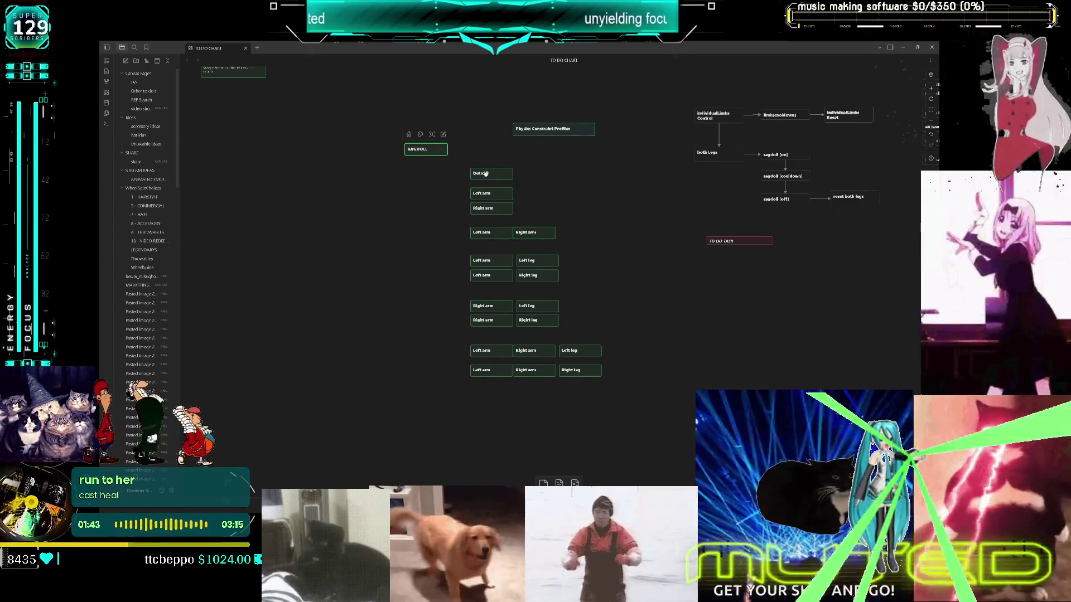
drag(486, 174, 452, 174)
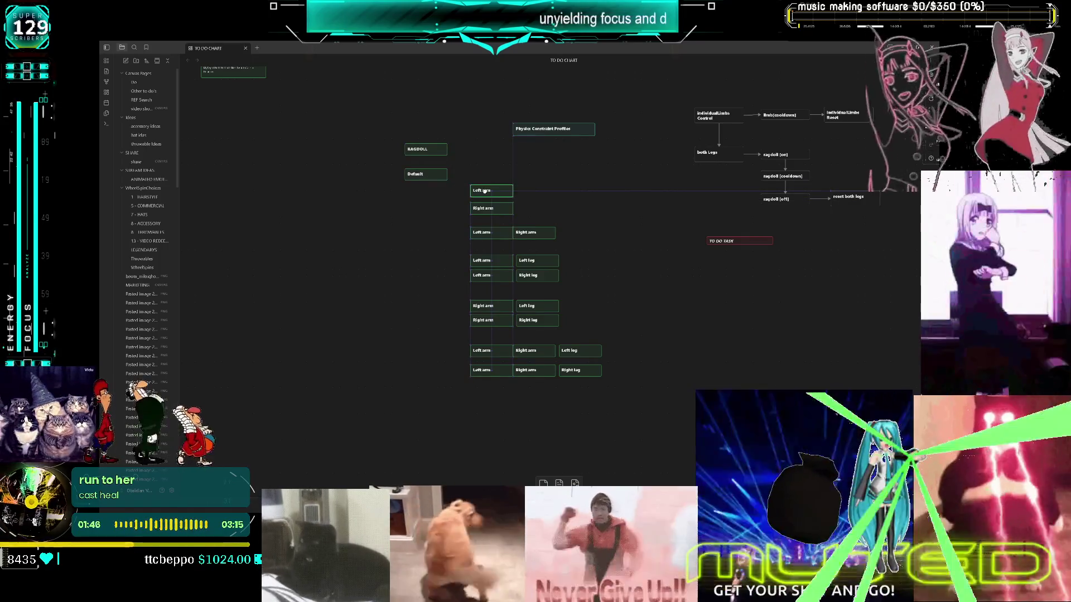
- Shift the arm and leg cards and move the TO DO TASK card up beside the arms
scroll(556, 199, down, 1)
mouse_move(603, 384)
mouse_down()
mouse_move(547, 328)
mouse_move(475, 163)
mouse_move(454, 198)
mouse_up()
click(547, 186)
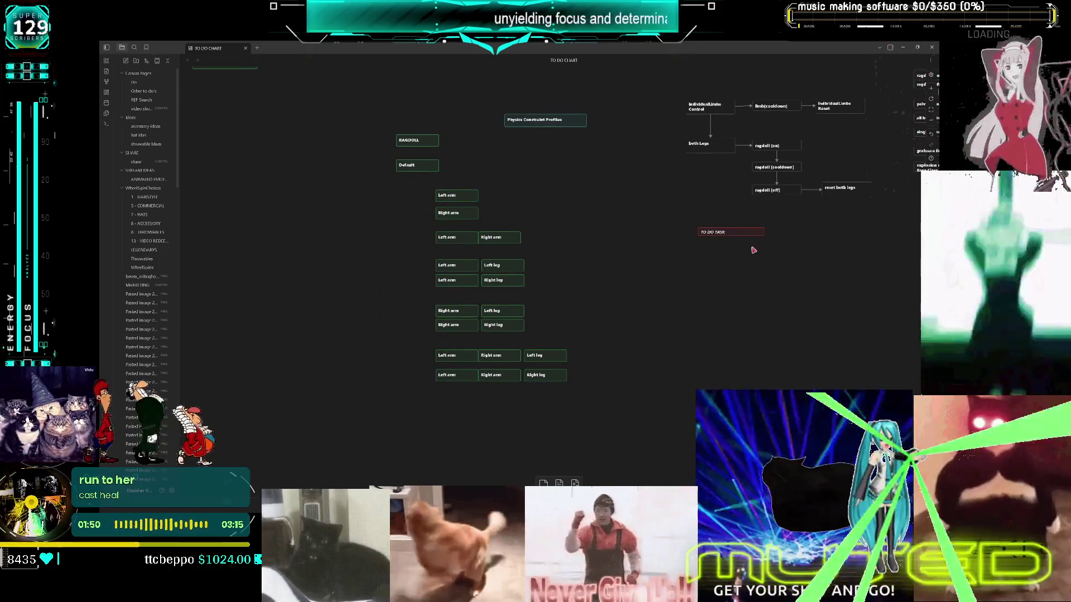
drag(547, 281, 541, 195)
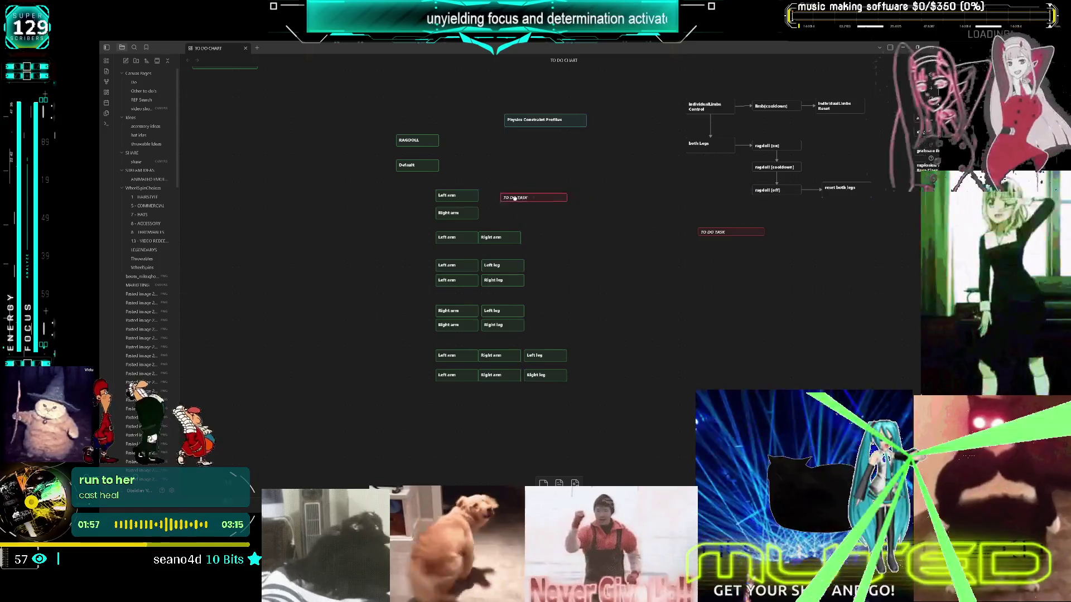
- Space the limb-combination card rows further apart, keeping the bottom row column-aligned
mouse_move(587, 410)
mouse_down()
mouse_move(522, 348)
mouse_move(433, 205)
mouse_up()
drag(557, 346, 559, 360)
mouse_move(602, 428)
mouse_down()
mouse_move(433, 272)
mouse_move(424, 245)
mouse_up()
drag(615, 417, 419, 303)
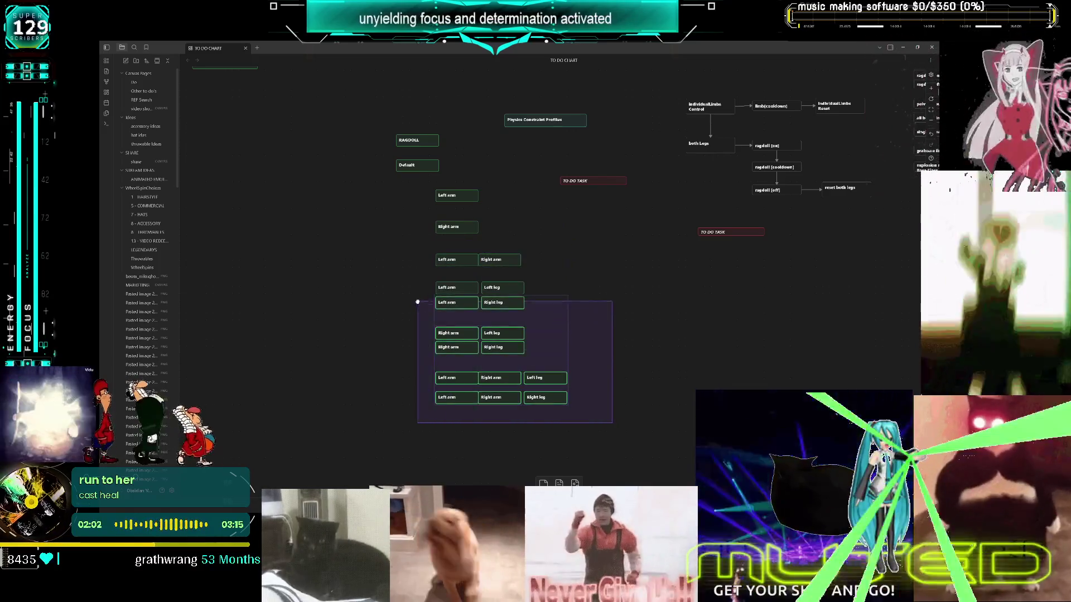
drag(564, 354, 564, 364)
drag(606, 426, 434, 335)
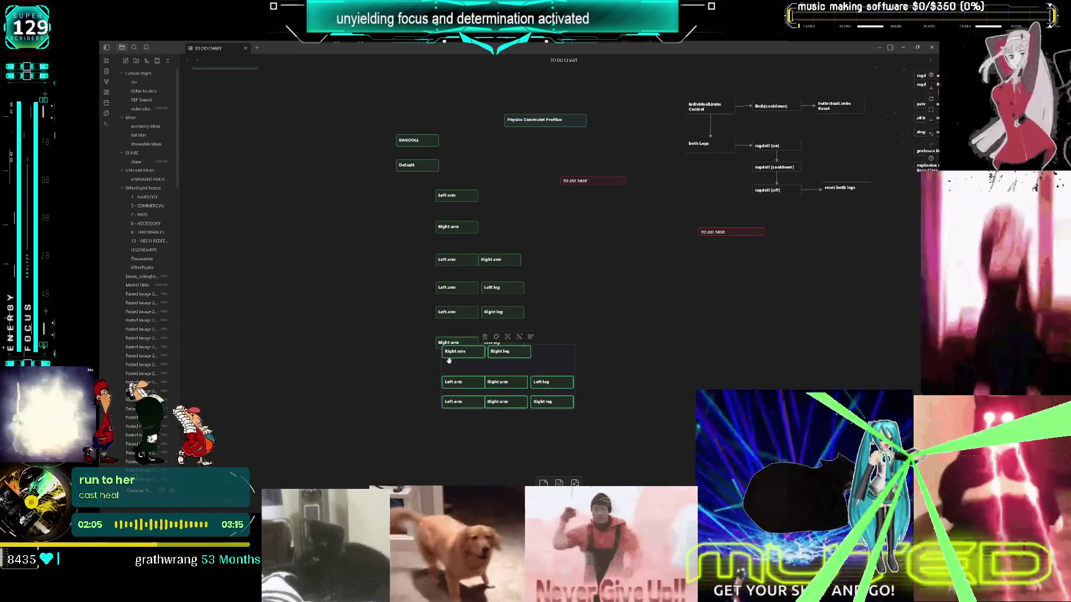
drag(502, 358, 502, 372)
mouse_move(605, 438)
mouse_down()
mouse_move(433, 418)
mouse_move(470, 425)
mouse_up()
key(ctrl+z)
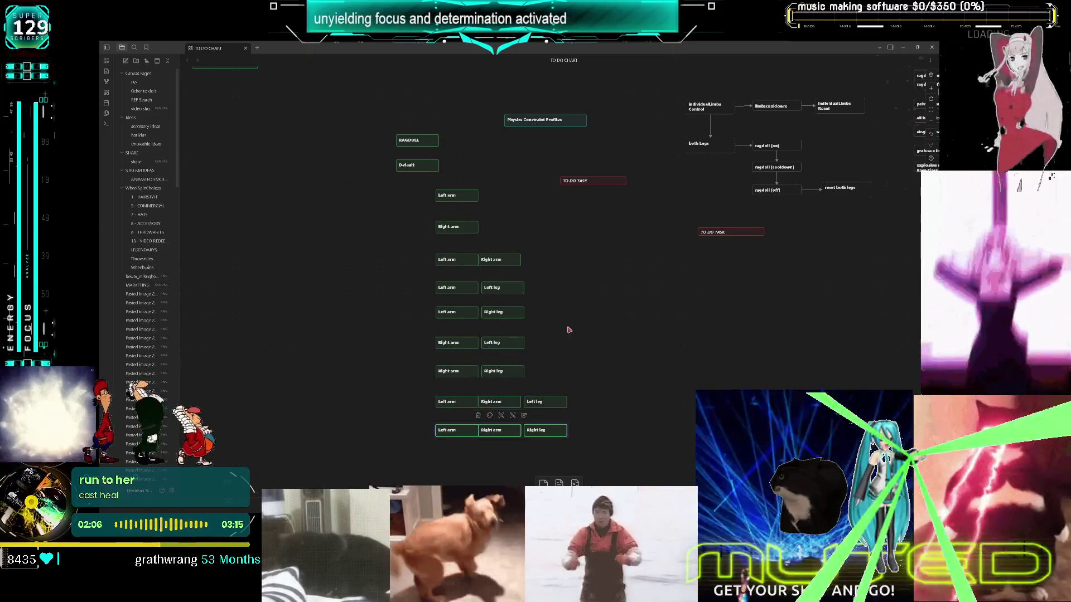
scroll(584, 176, up, 5)
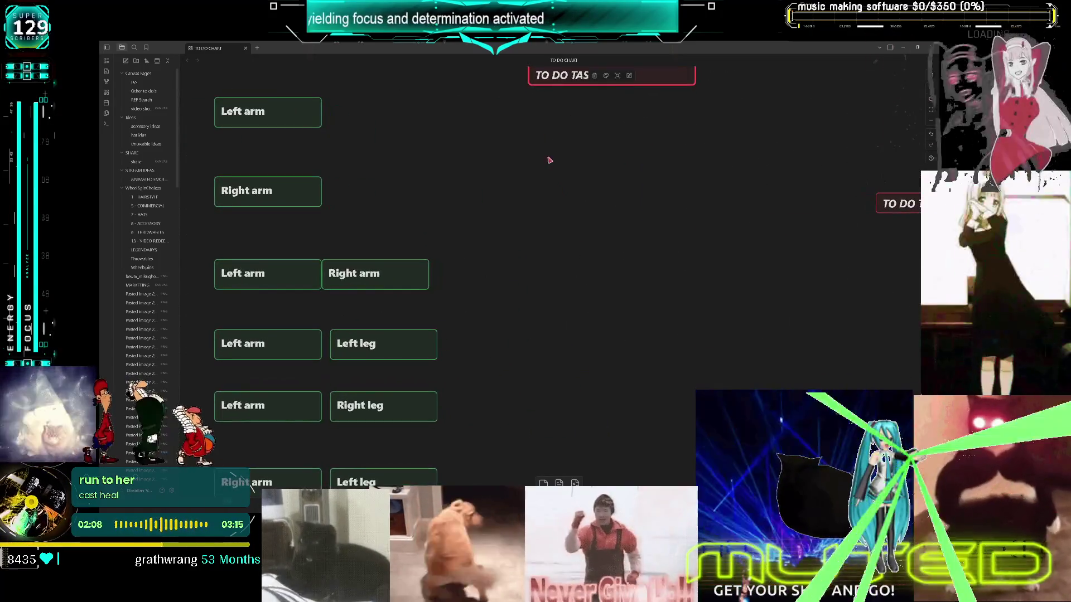
- Place the red TO DO TASK card beside the arm cards
click(610, 170)
drag(621, 173, 632, 180)
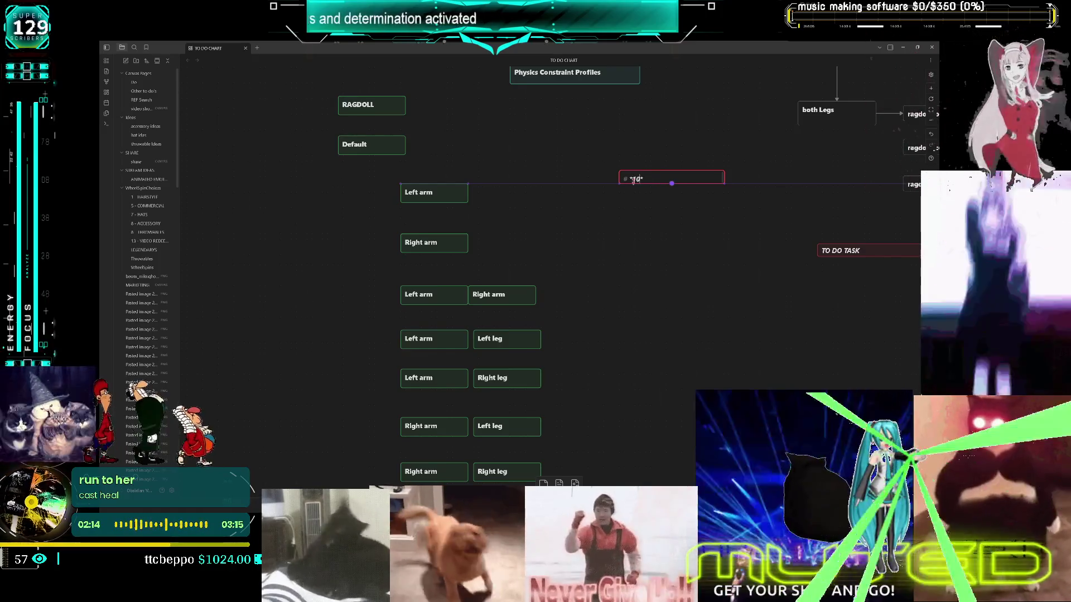
mouse_move(633, 180)
mouse_down()
mouse_move(644, 240)
mouse_move(563, 185)
mouse_up()
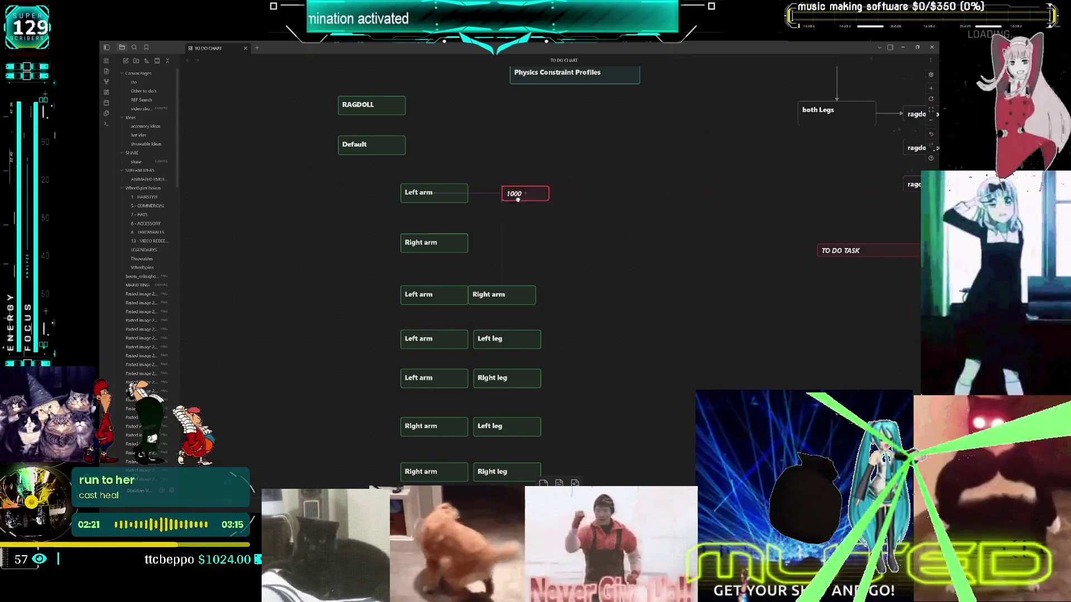
- Put the 1000 code card under Left arm and a copy under Right arm
drag(524, 196, 459, 216)
key(ctrl+c)
key(ctrl+v)
drag(557, 282, 442, 261)
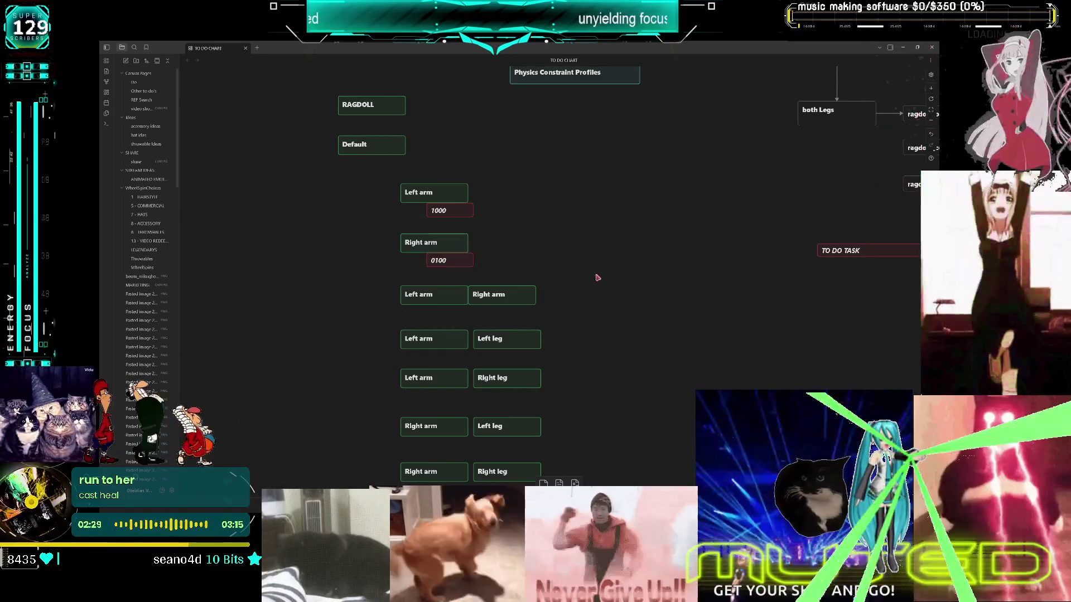
scroll(524, 215, down, 1)
scroll(471, 223, down, 1)
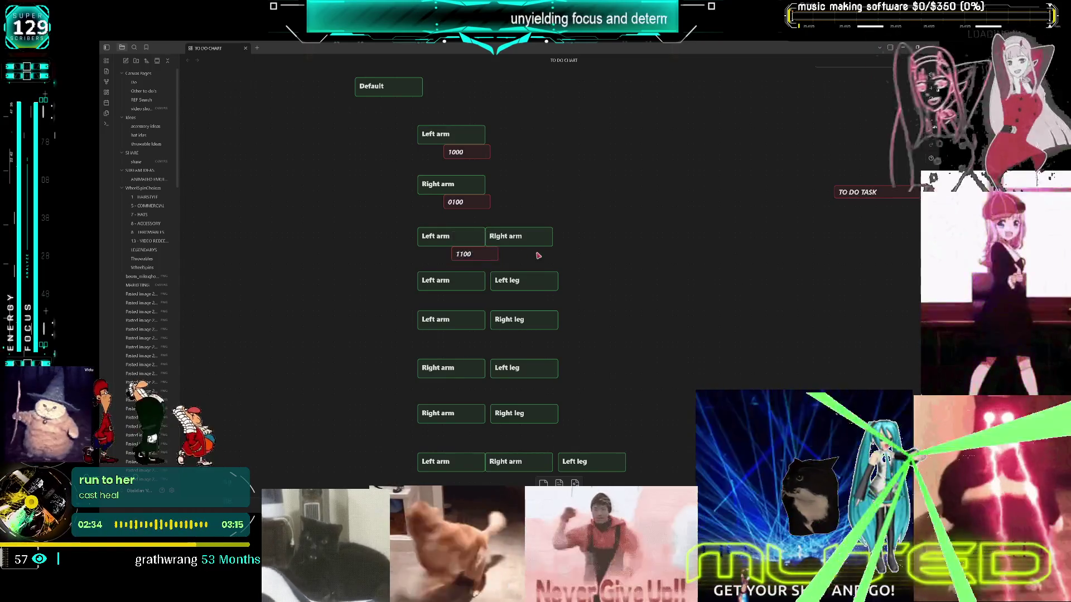
- Duplicate the 1100 card to make the 1010 code for Left arm + Left leg
scroll(545, 262, left, 1)
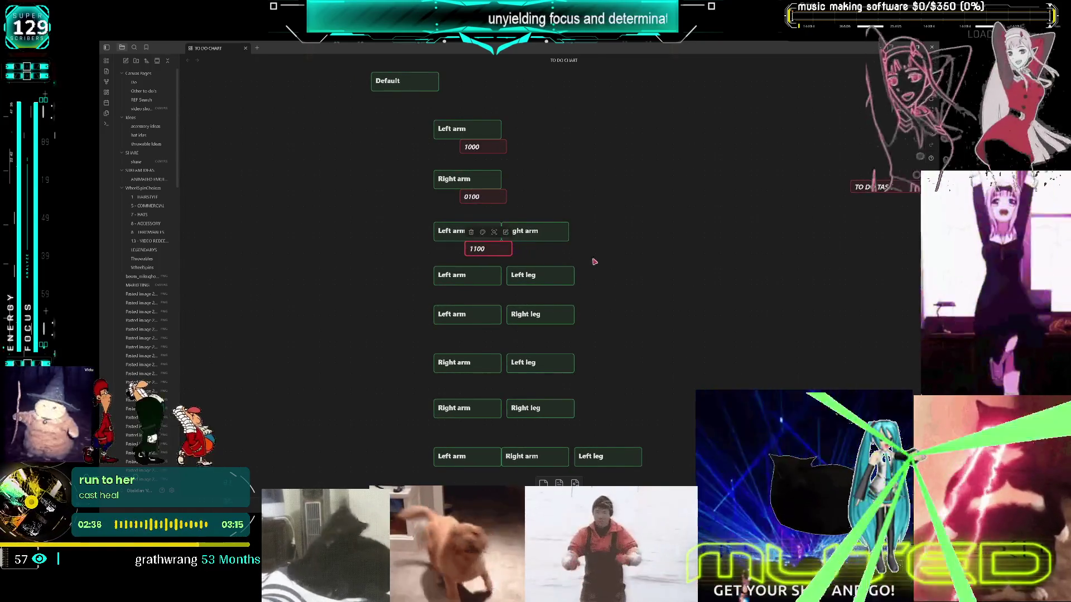
scroll(592, 264, down, 1)
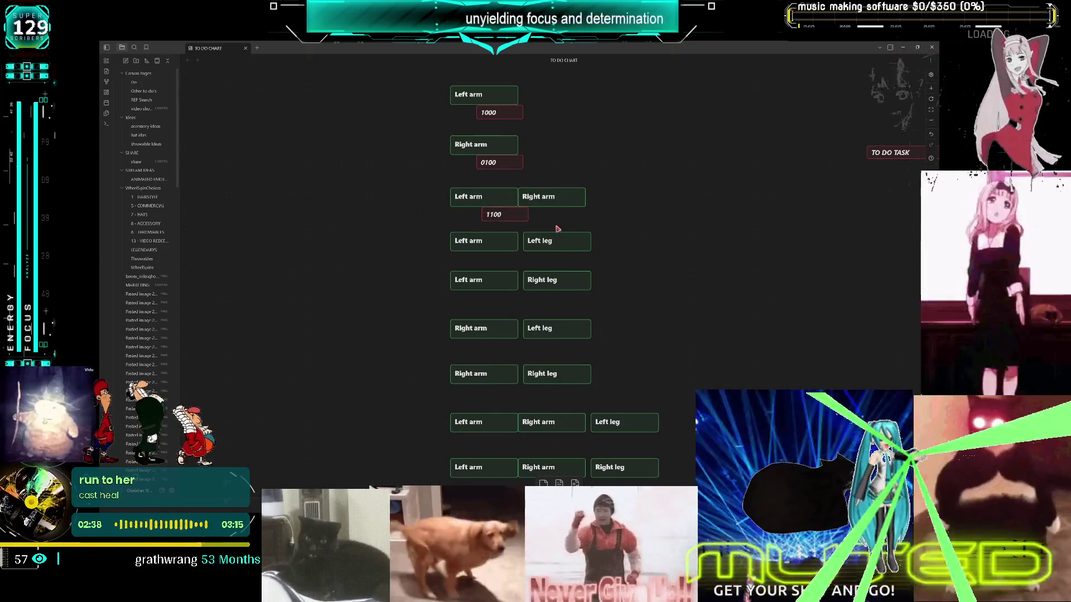
right_click(559, 229)
click(622, 244)
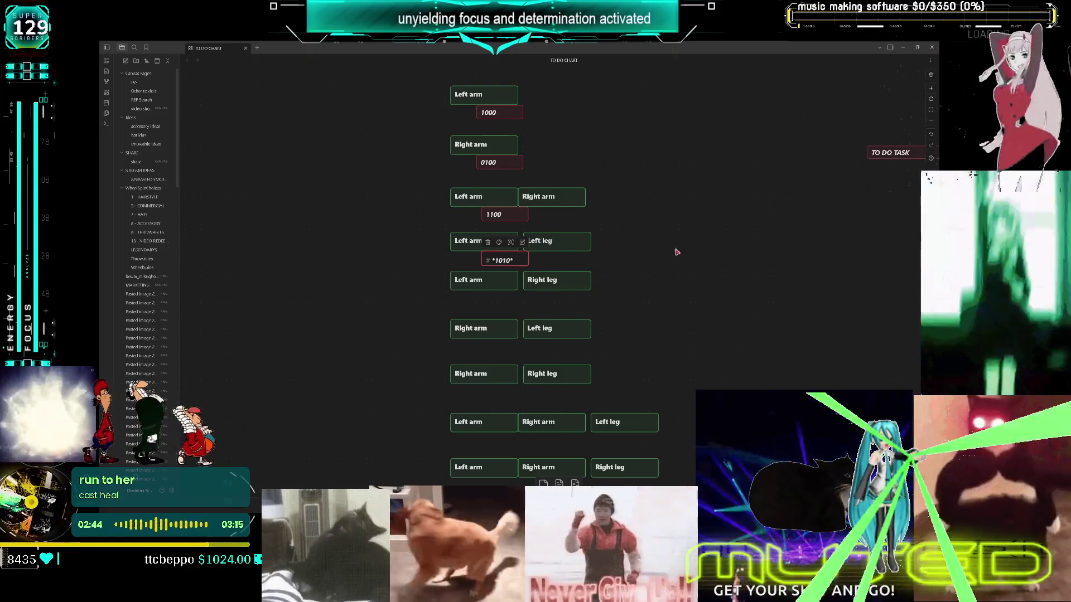
- Duplicate the 1010 card for the 1001 code and paste another copy for 0110
right_click(522, 262)
click(483, 282)
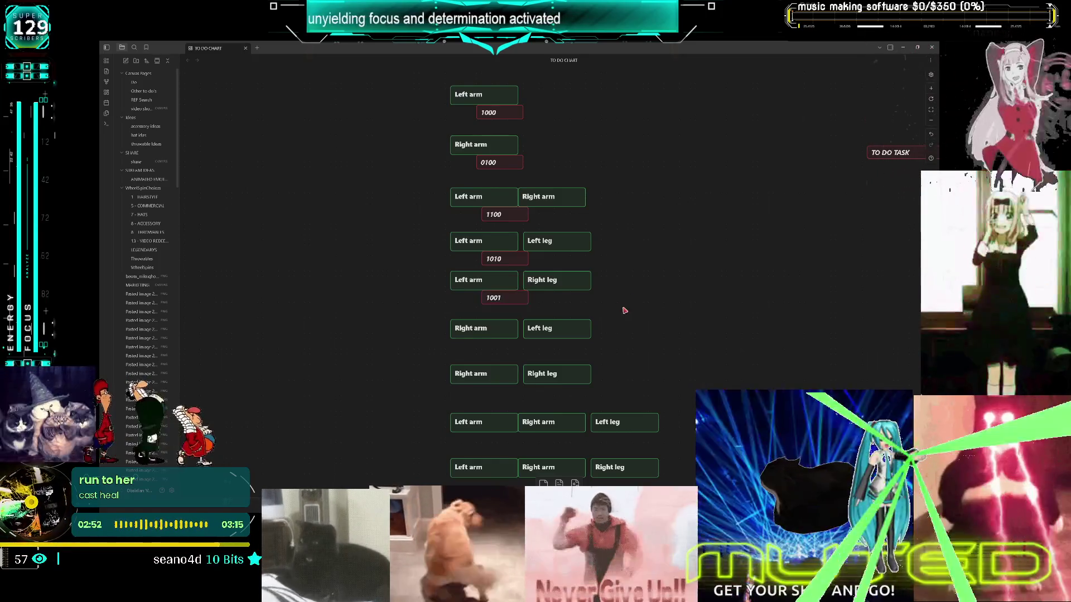
scroll(624, 282, down, 2)
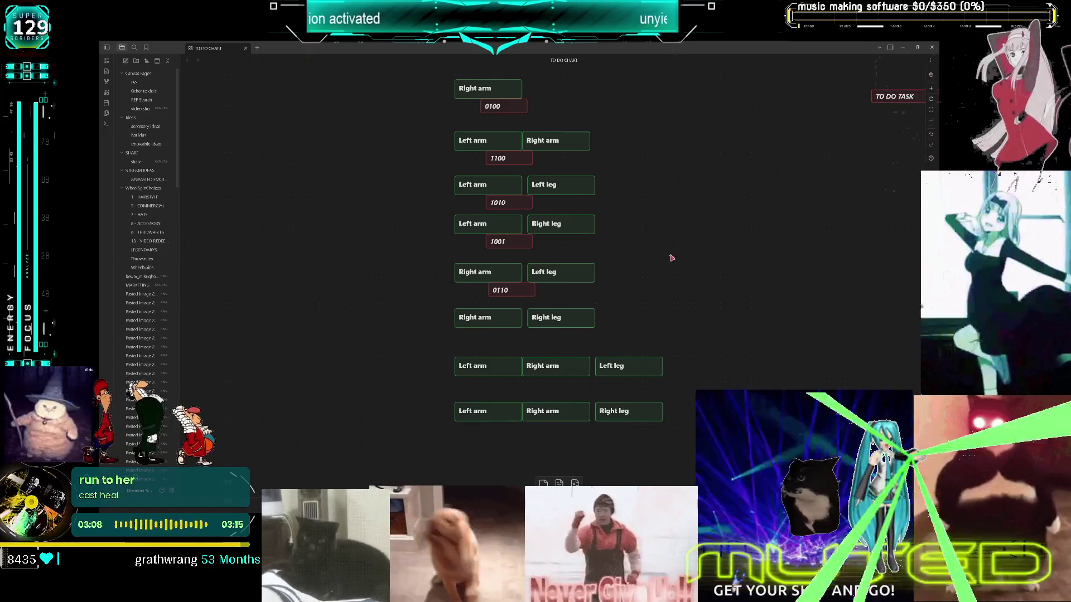
scroll(629, 313, down, 1)
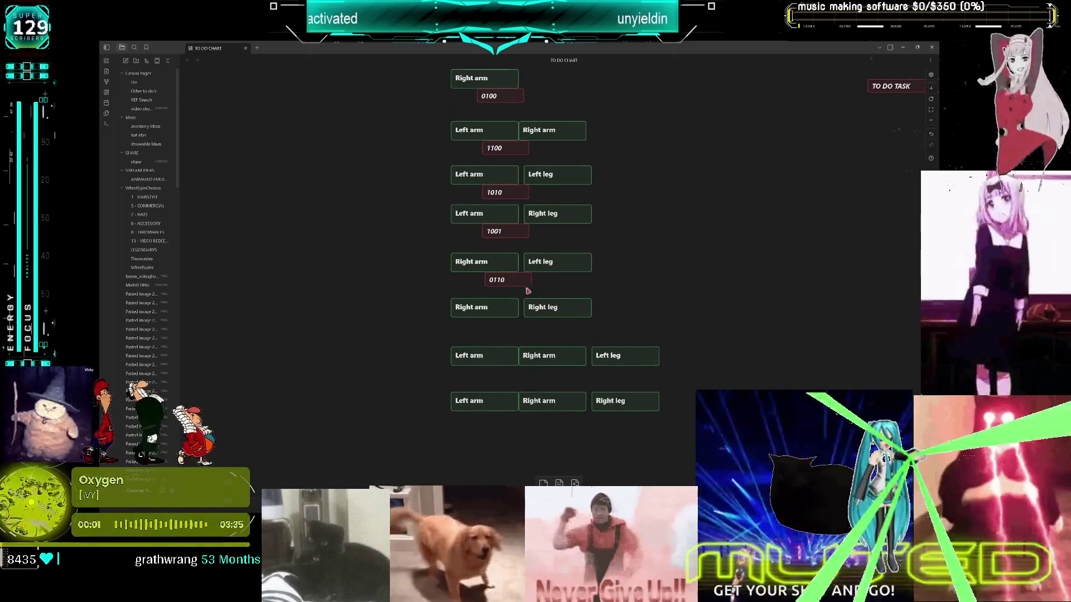
key(ctrl+v)
- Move a copy of the 0110 card under Right arm + Right leg and select it to edit its code
scroll(543, 290, down, 3)
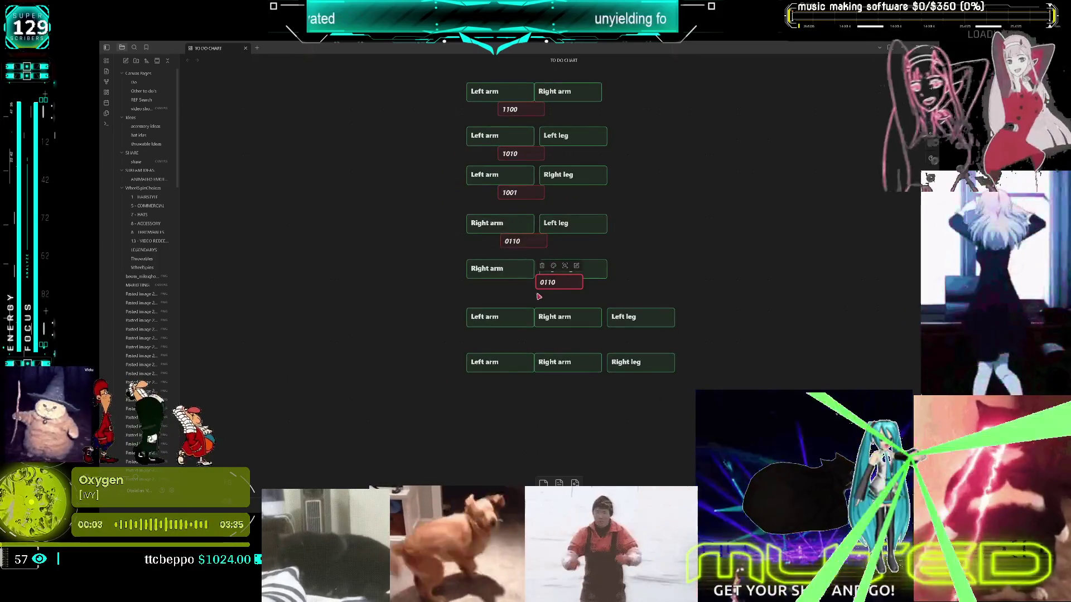
mouse_move(552, 283)
mouse_down()
mouse_move(517, 293)
mouse_move(532, 287)
mouse_up()
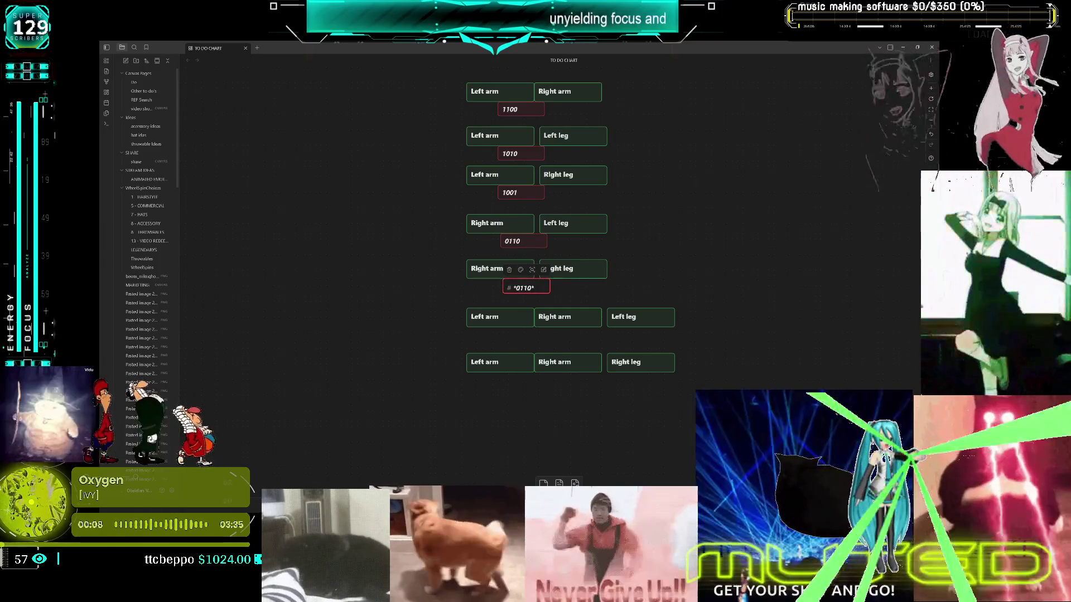
key(Escape)
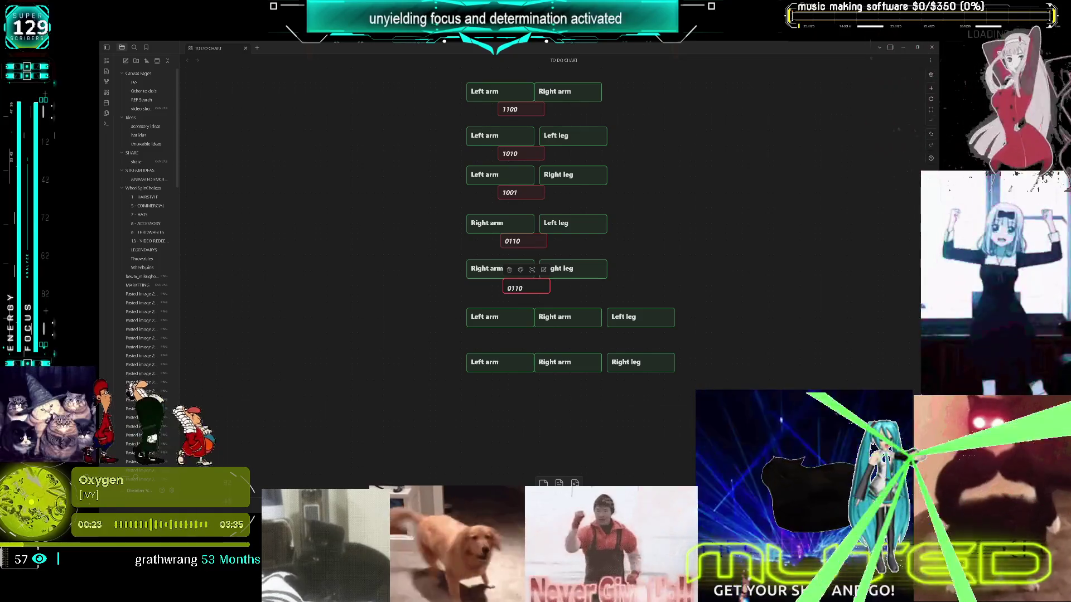
click(630, 259)
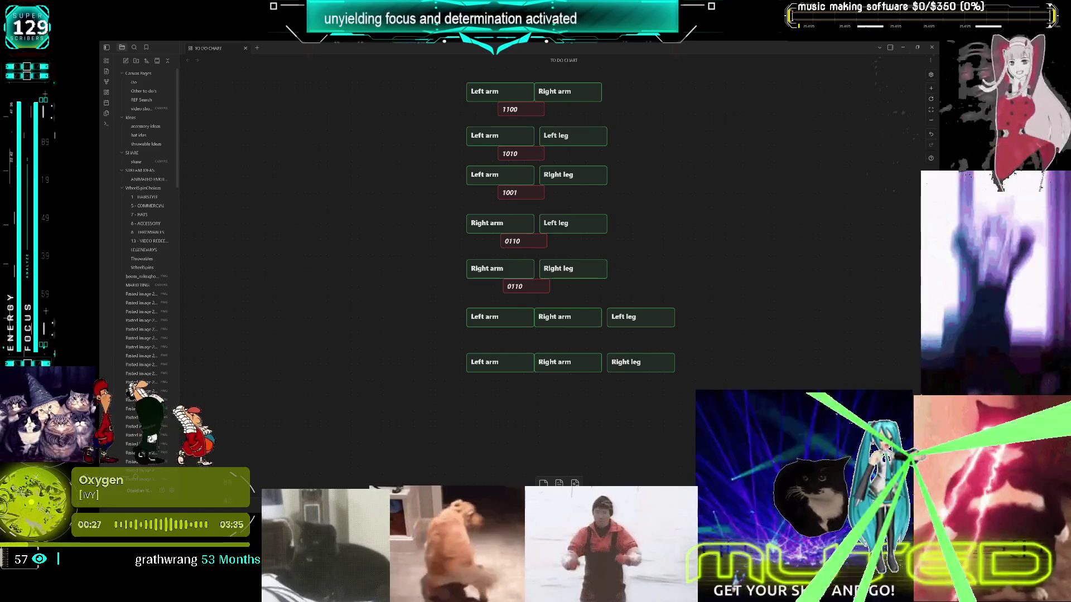
click(527, 286)
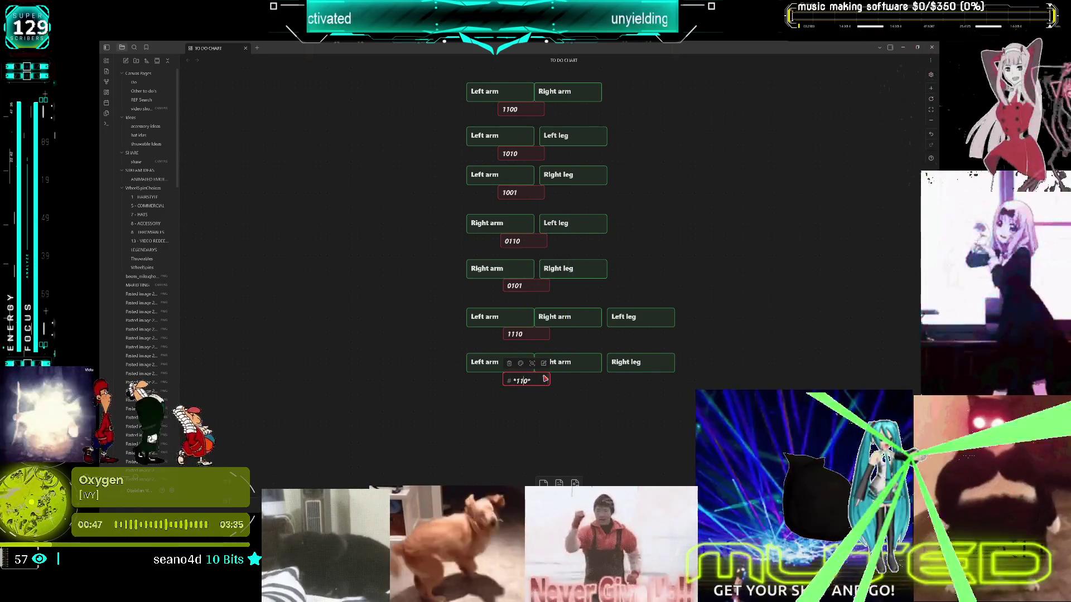
- In Obsidian, move the 0100, 1100, 1010, 1001 and 0110 card groups up to close the gaps
scroll(640, 313, up, 3)
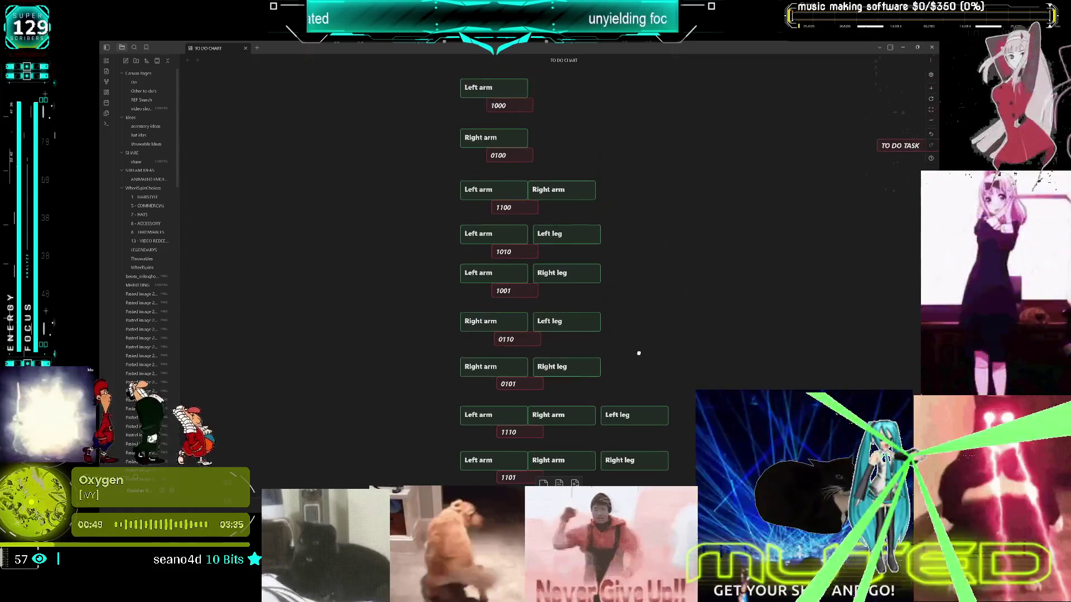
mouse_move(596, 151)
mouse_down()
mouse_move(457, 106)
mouse_move(491, 109)
mouse_up()
drag(508, 174, 508, 148)
mouse_move(626, 227)
mouse_down()
mouse_move(547, 211)
mouse_move(580, 217)
mouse_move(580, 207)
mouse_up()
mouse_move(458, 227)
mouse_down()
mouse_move(629, 271)
mouse_move(459, 334)
mouse_up()
drag(549, 305, 549, 251)
- Pack the 0101, 1110 and 1101 groups tightly beneath the others
drag(611, 300, 473, 370)
drag(558, 357, 557, 295)
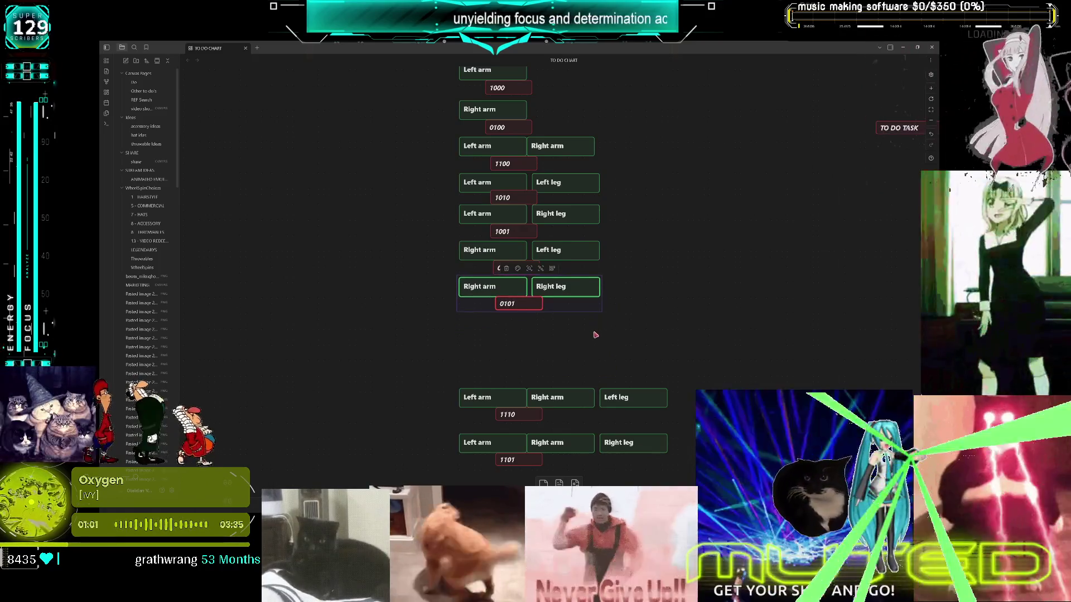
scroll(670, 304, down, 2)
drag(671, 301, 449, 461)
drag(552, 390, 553, 316)
click(718, 389)
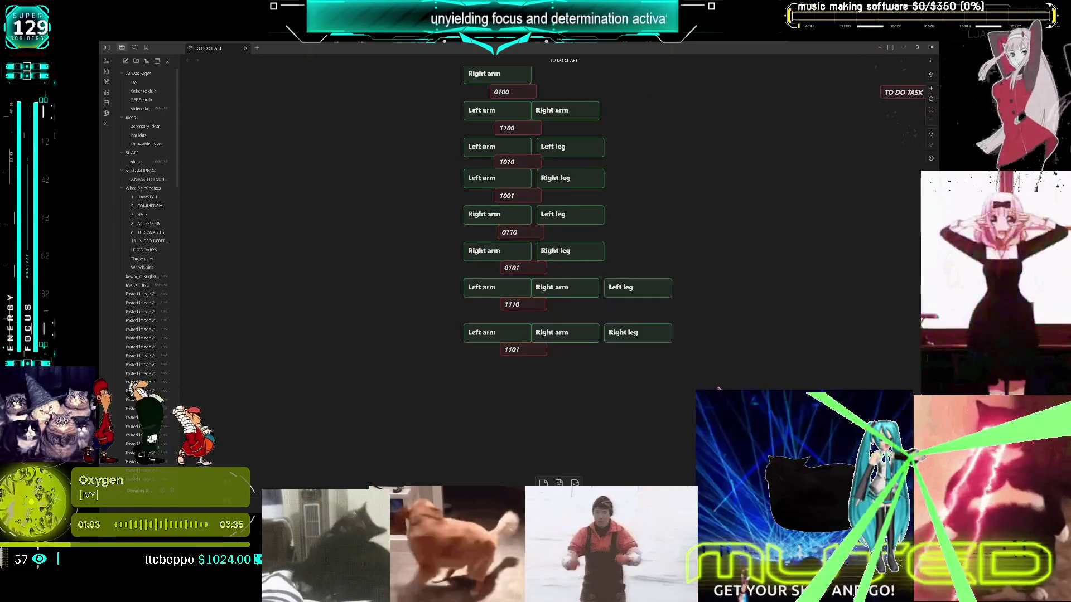
drag(654, 372, 460, 322)
scroll(626, 283, up, 3)
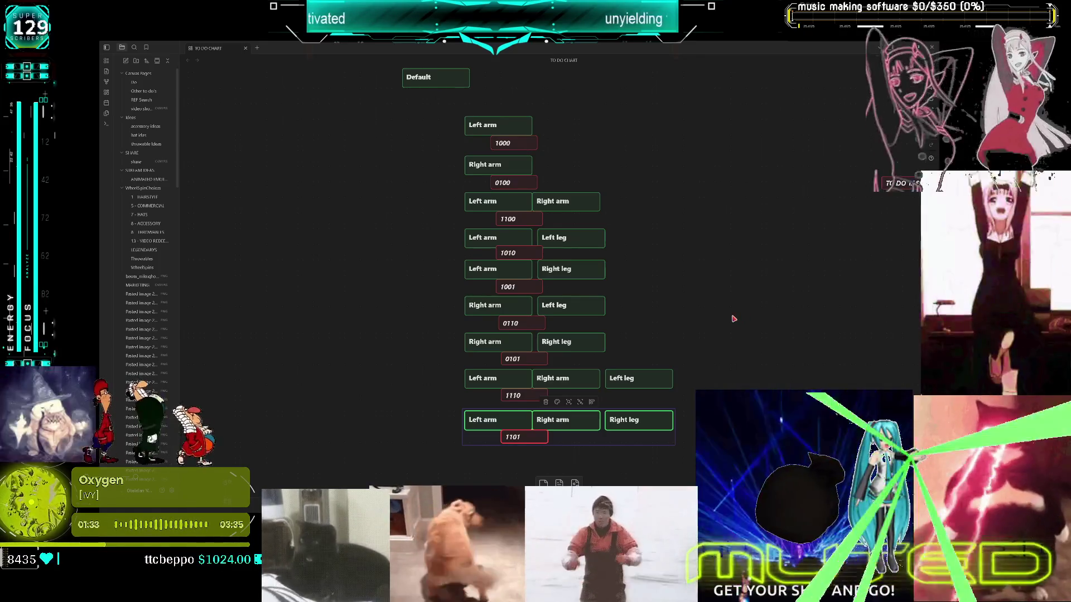
- Back in Unreal, select the Is Broken Arm L, Arm R, Leg R and Leg L getters
key(alt+Tab)
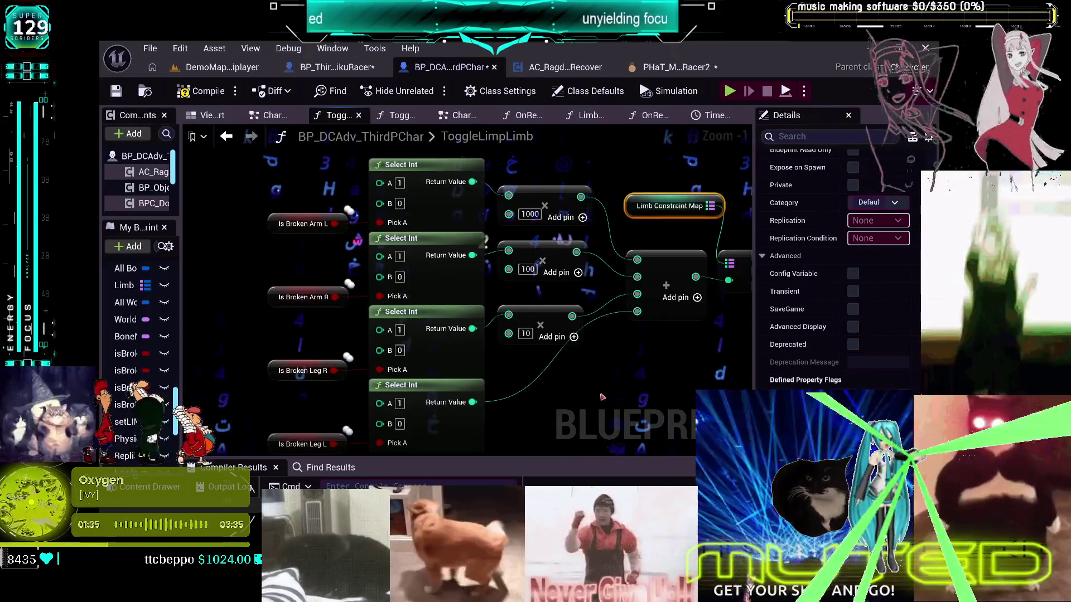
mouse_move(603, 394)
mouse_down()
mouse_move(513, 384)
mouse_move(558, 334)
mouse_move(494, 275)
mouse_up()
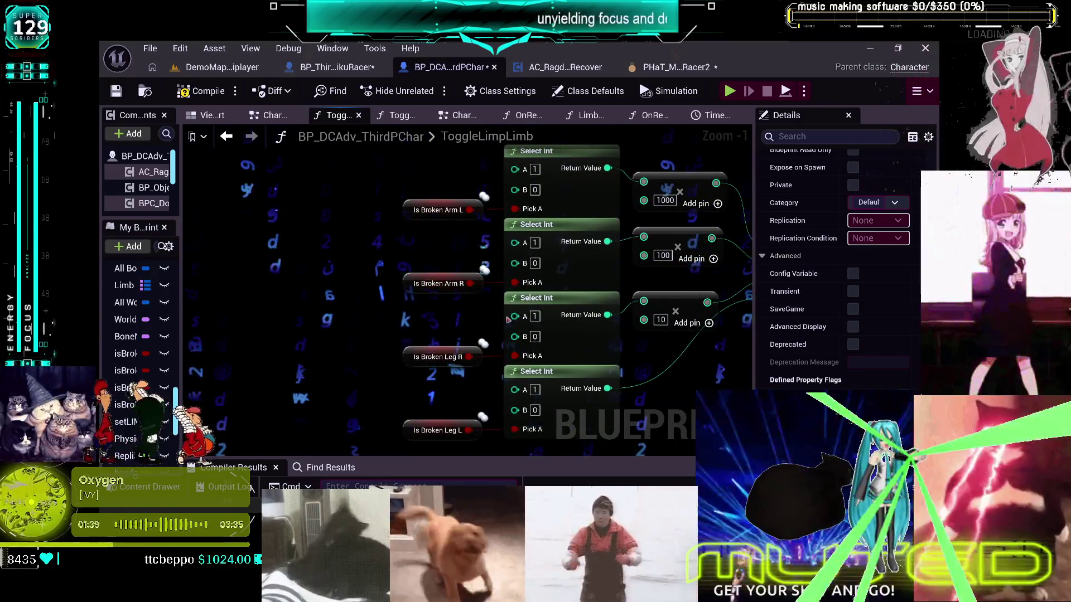
drag(379, 190, 441, 394)
ctrl+click(439, 430)
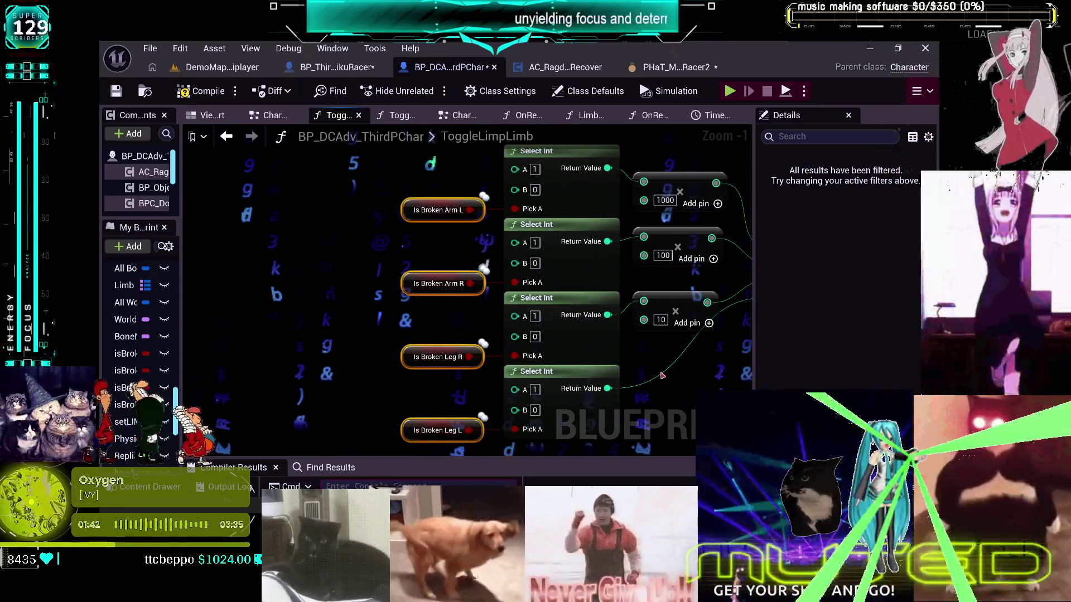
- Delete the graph nodes, paste the four Is Broken getters back, and stack them tightly
key(Delete)
key(ctrl+v)
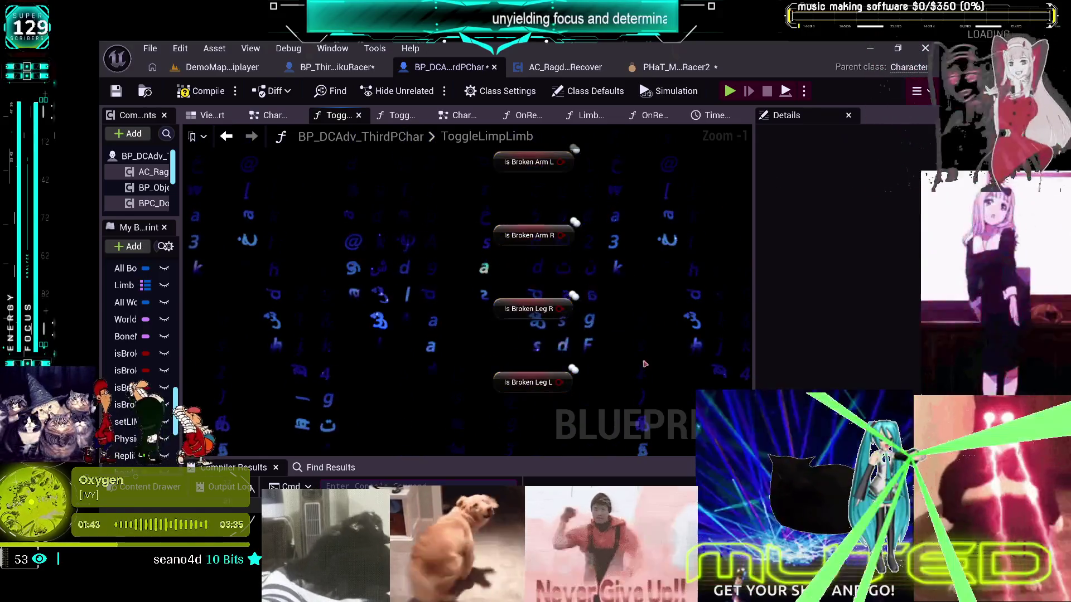
drag(447, 429, 587, 313)
drag(490, 407, 491, 302)
mouse_move(491, 360)
mouse_down()
mouse_move(491, 342)
mouse_move(649, 282)
mouse_move(540, 291)
mouse_up()
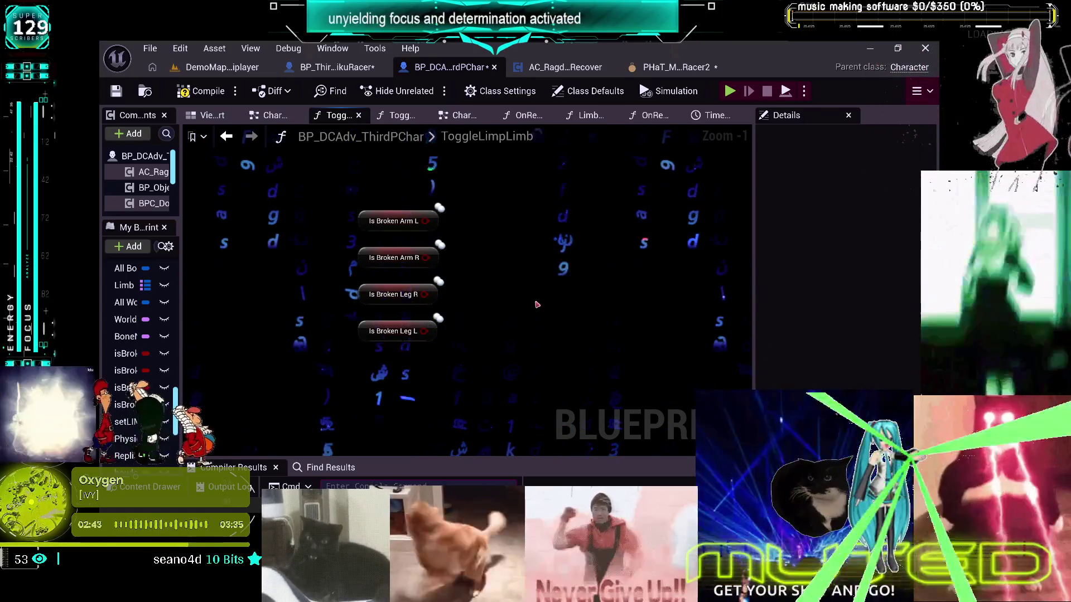
- Add a Branch node whose Condition is driven by Is Broken Arm L
click(492, 230)
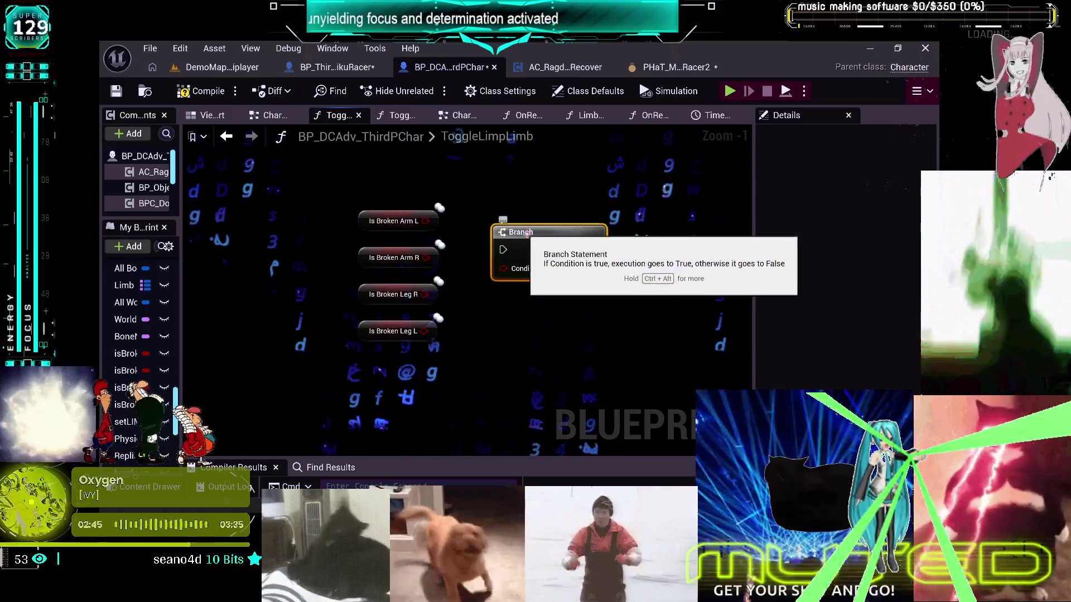
drag(527, 234, 521, 219)
drag(426, 221, 498, 253)
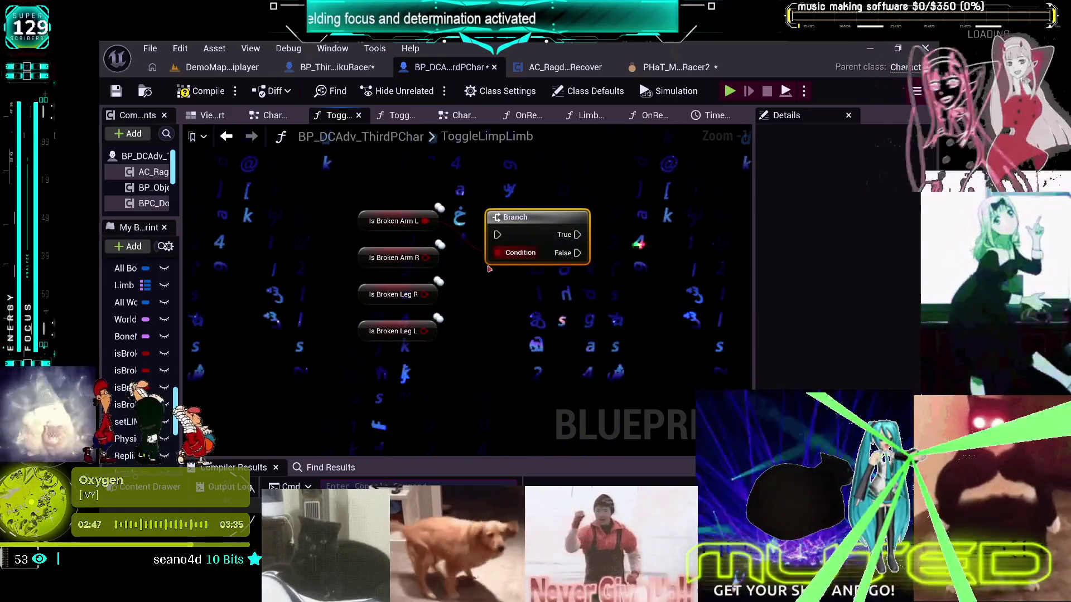
drag(519, 217, 510, 190)
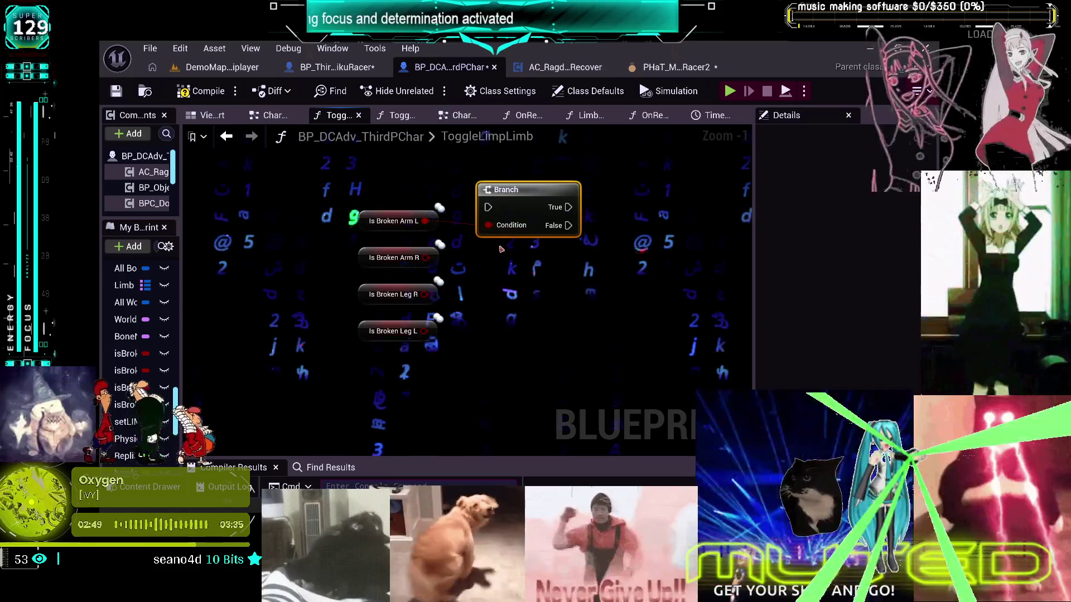
- Add an AND node fed by Is Broken Arm R, placing the Branch to its right
drag(425, 257, 486, 255)
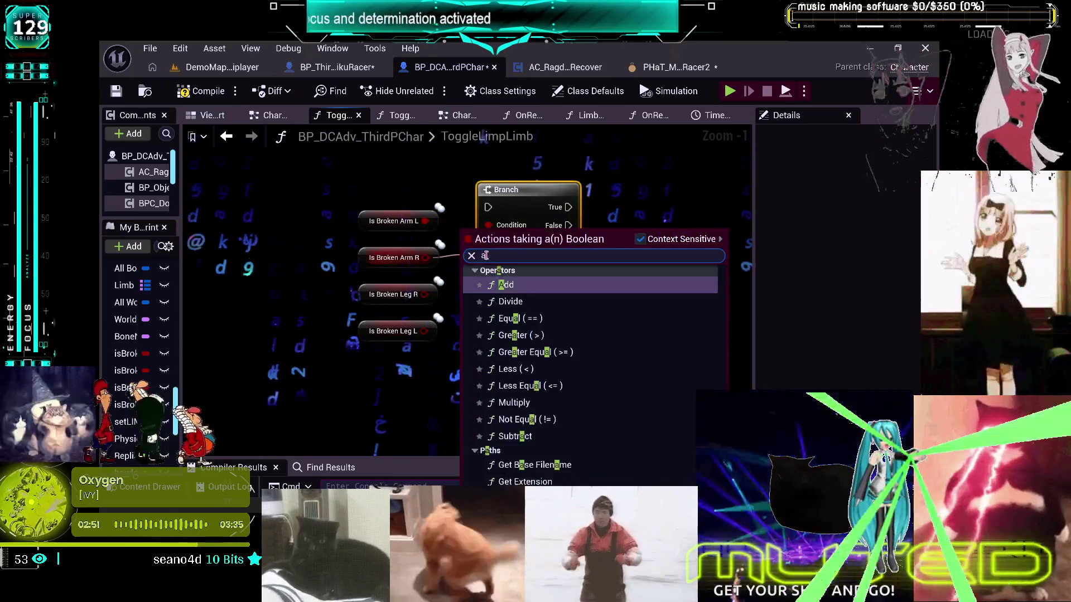
text(and)
key(Return)
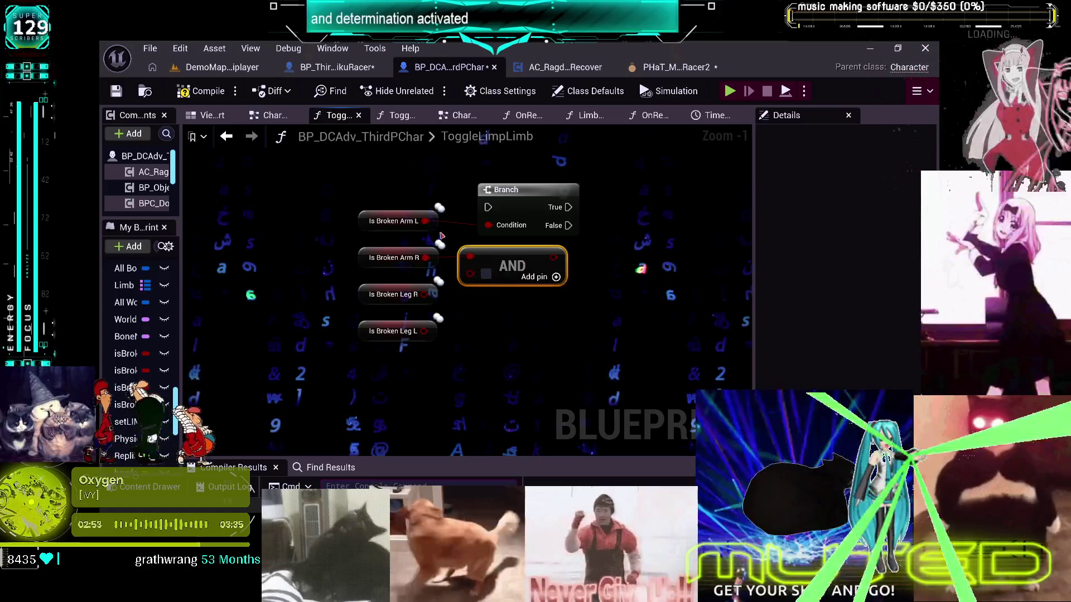
drag(442, 239, 458, 303)
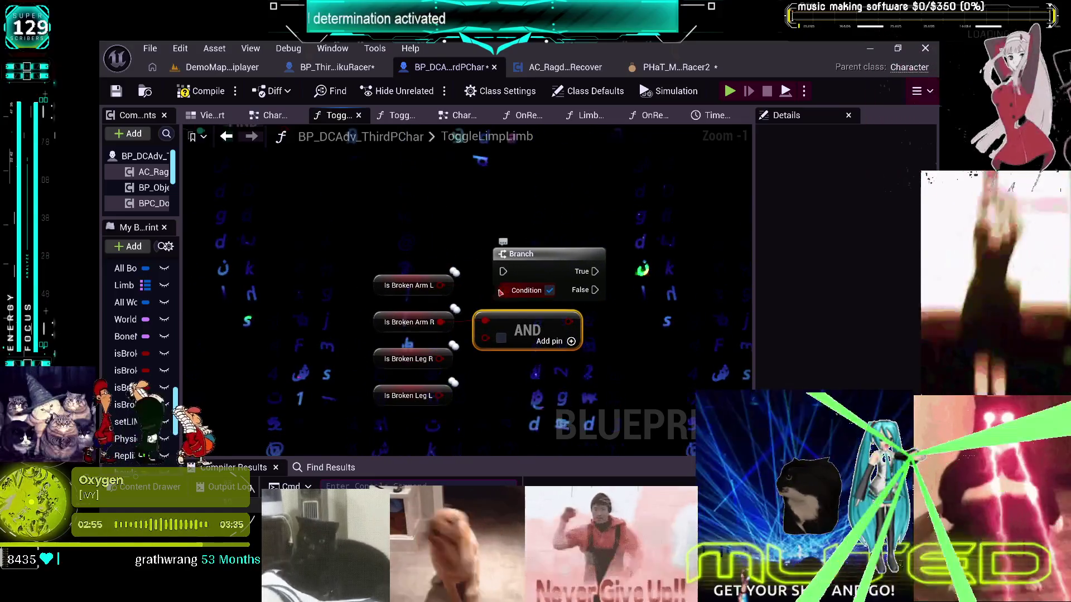
drag(441, 322, 484, 338)
drag(543, 300, 597, 298)
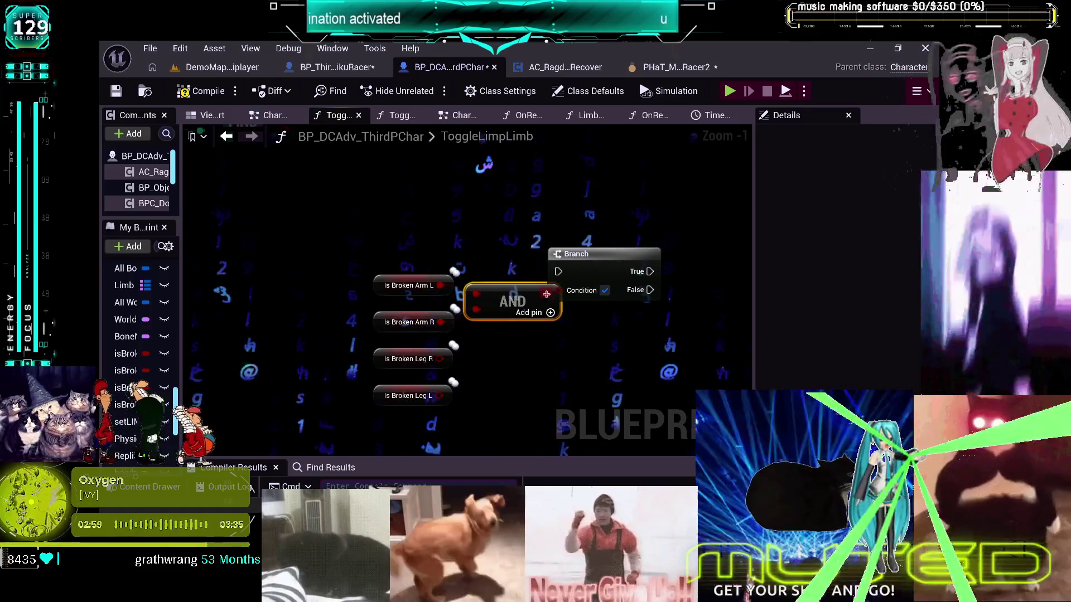
drag(575, 254, 601, 254)
mouse_move(580, 315)
mouse_down()
mouse_move(545, 251)
mouse_move(549, 281)
mouse_up()
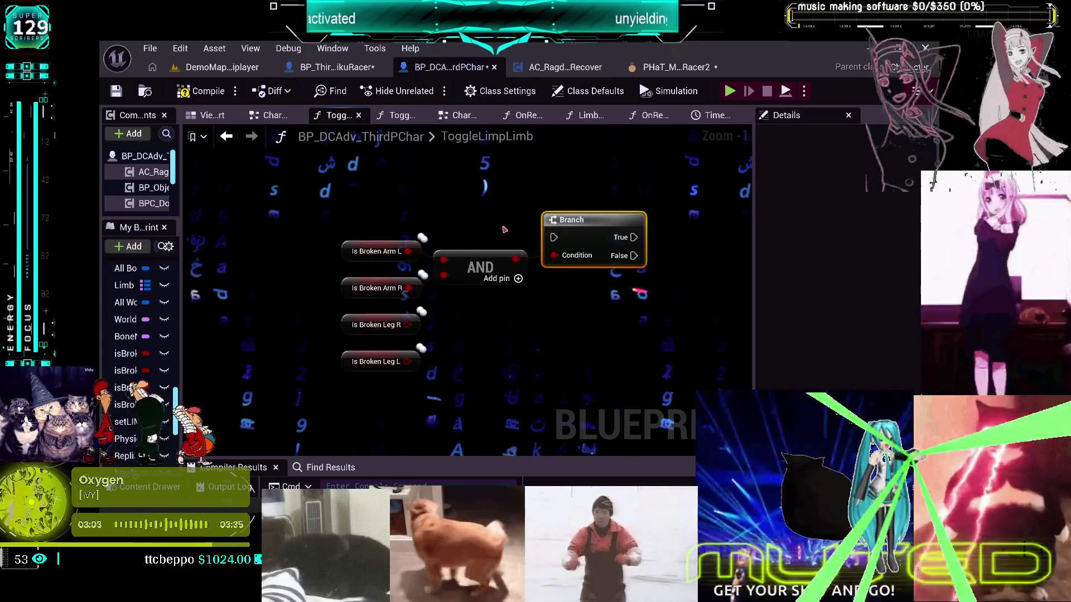
- Duplicate the AND node, feed the first AND's result into it, and add a second Branch from False
drag(482, 227, 398, 276)
click(480, 267)
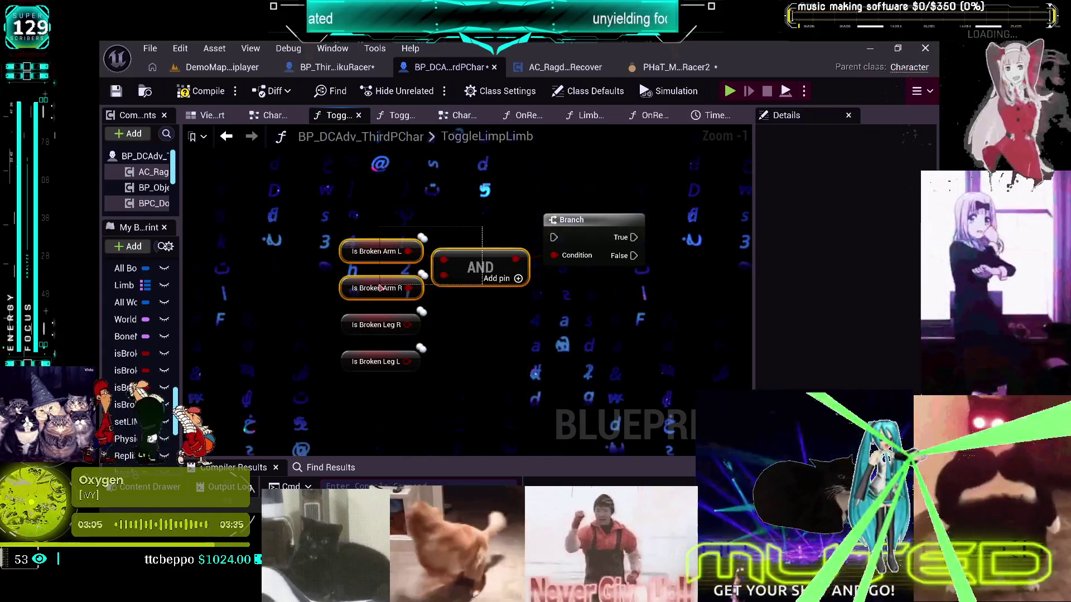
key(ctrl+c)
key(ctrl+v)
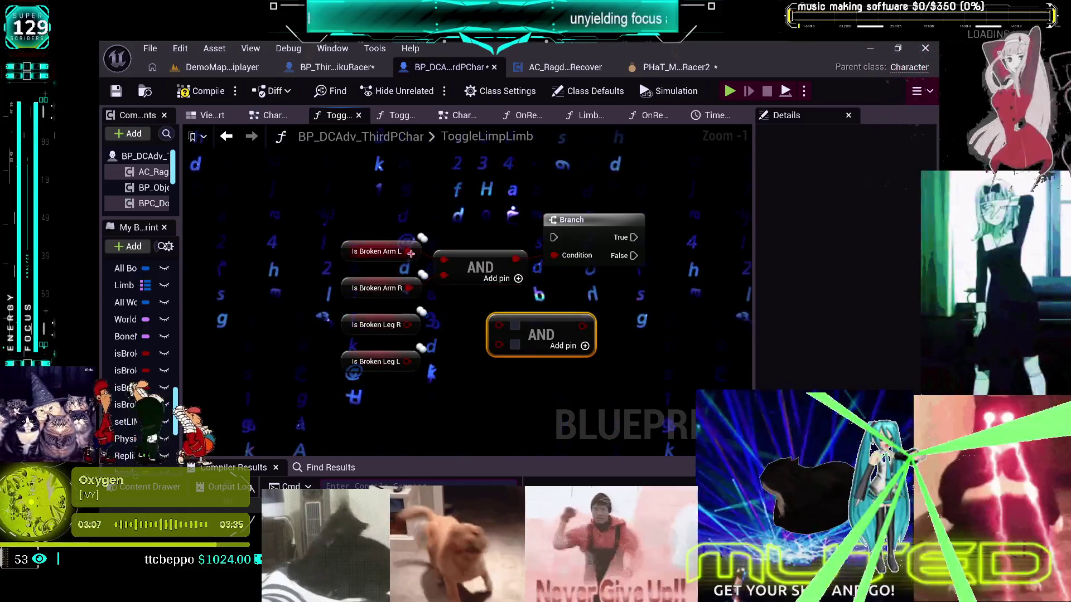
mouse_move(516, 259)
mouse_down()
mouse_move(506, 324)
mouse_move(545, 326)
mouse_up()
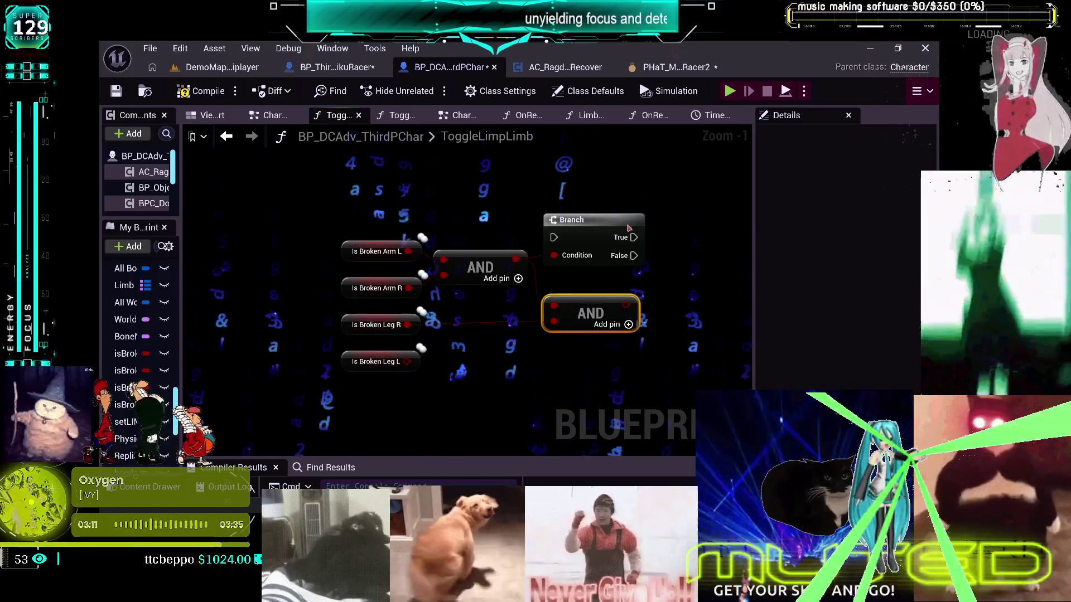
mouse_move(633, 256)
mouse_down()
mouse_move(605, 270)
mouse_move(604, 288)
mouse_move(608, 259)
mouse_up()
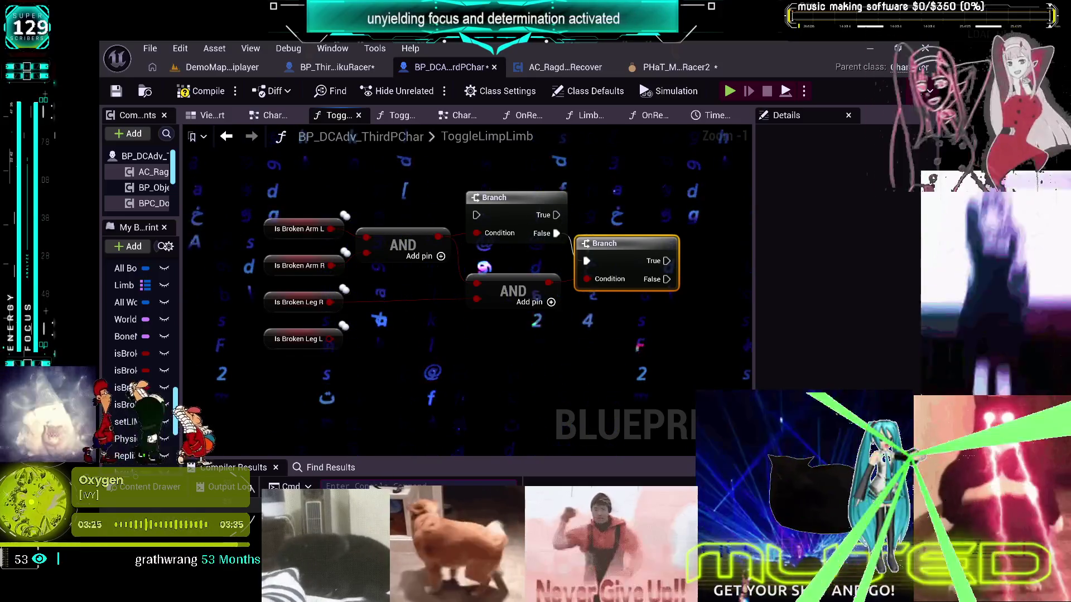
- Copy the middle AND to make a third AND node and wire the Is Broken Leg values in
scroll(524, 312, down, 3)
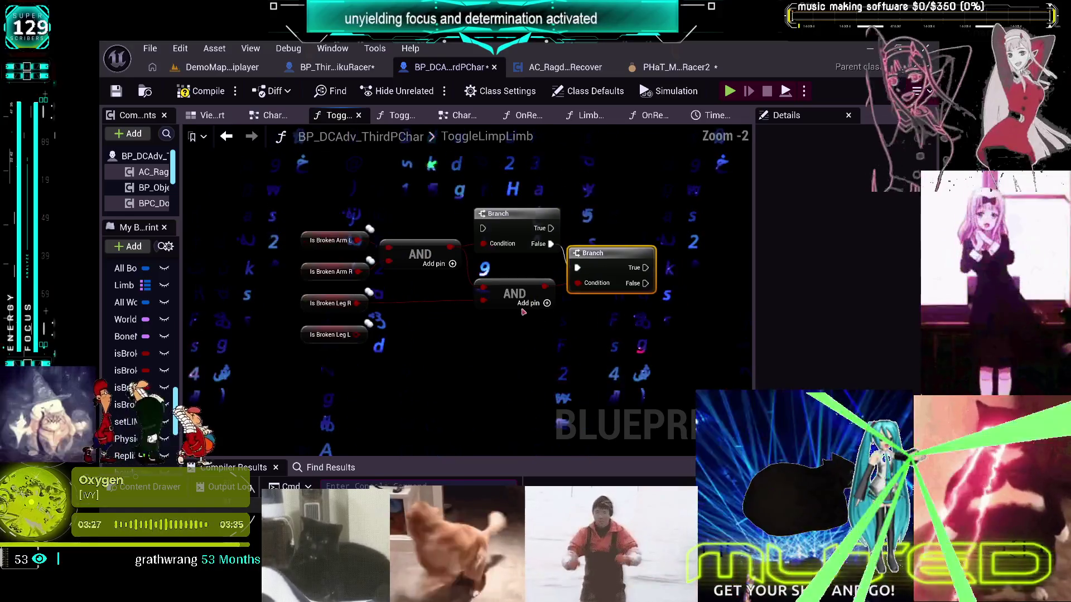
scroll(524, 298, up, 1)
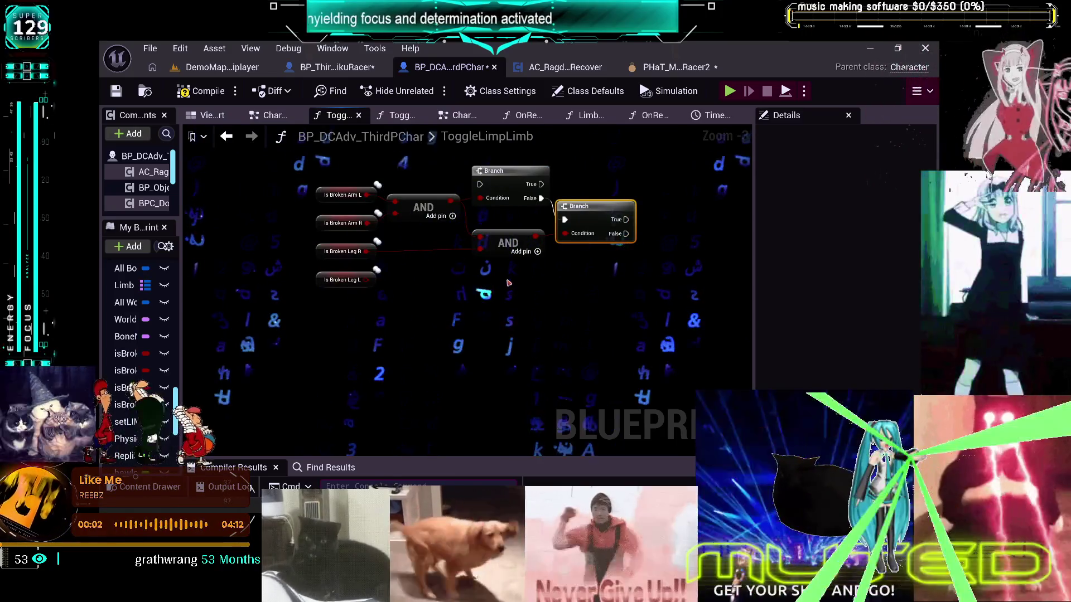
drag(508, 285, 526, 322)
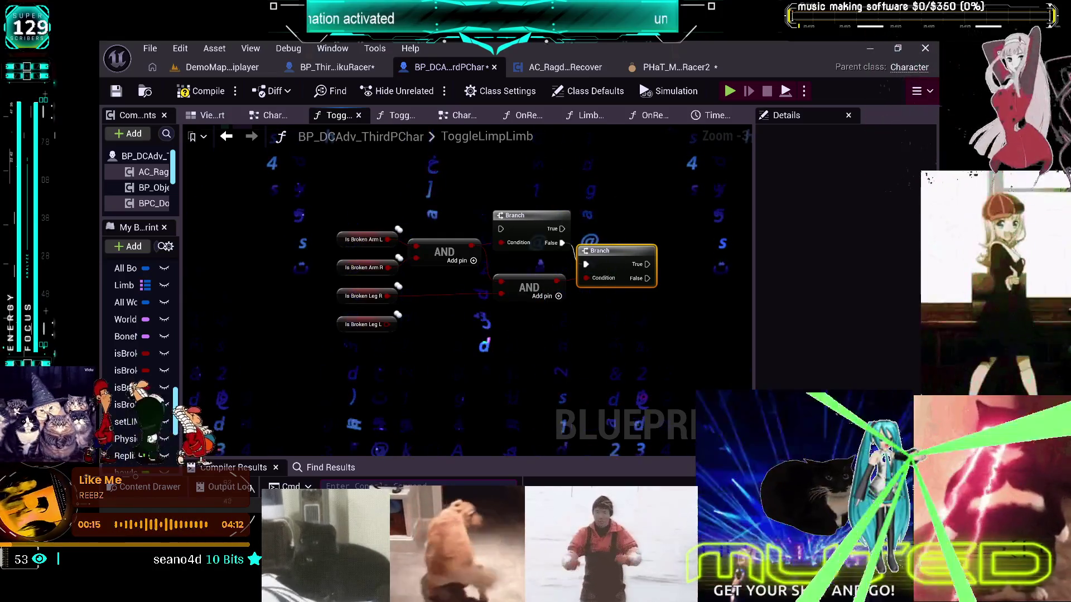
scroll(602, 277, down, 1)
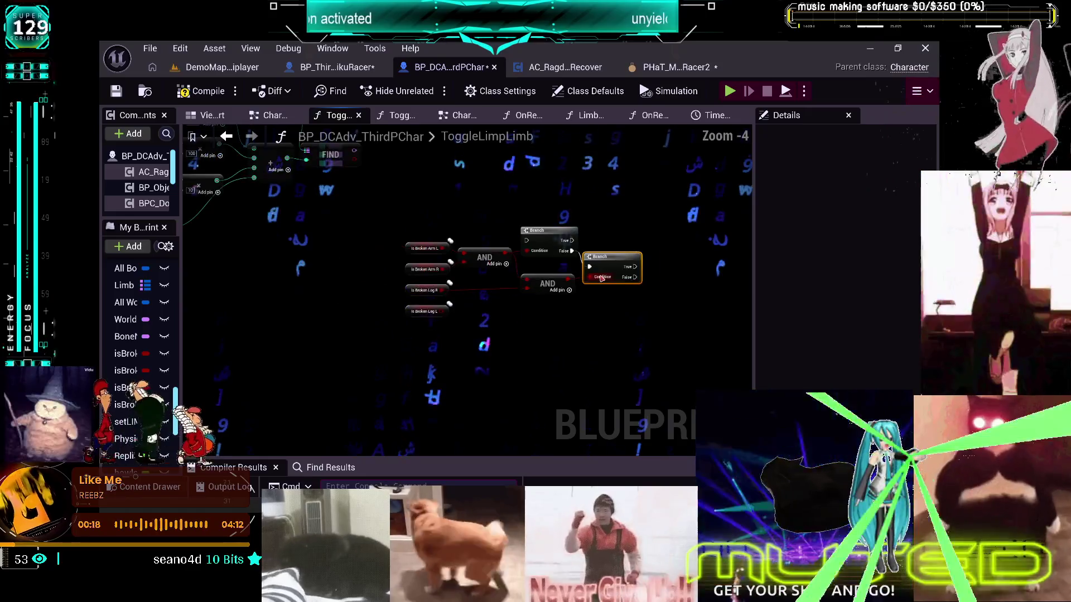
scroll(586, 304, up, 1)
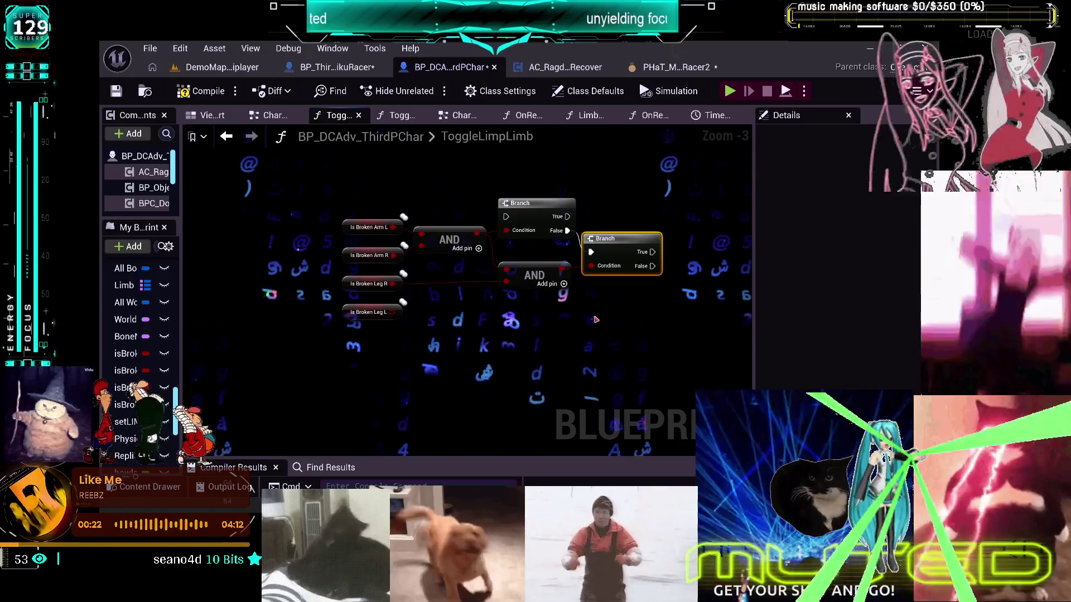
drag(595, 320, 561, 301)
click(515, 241)
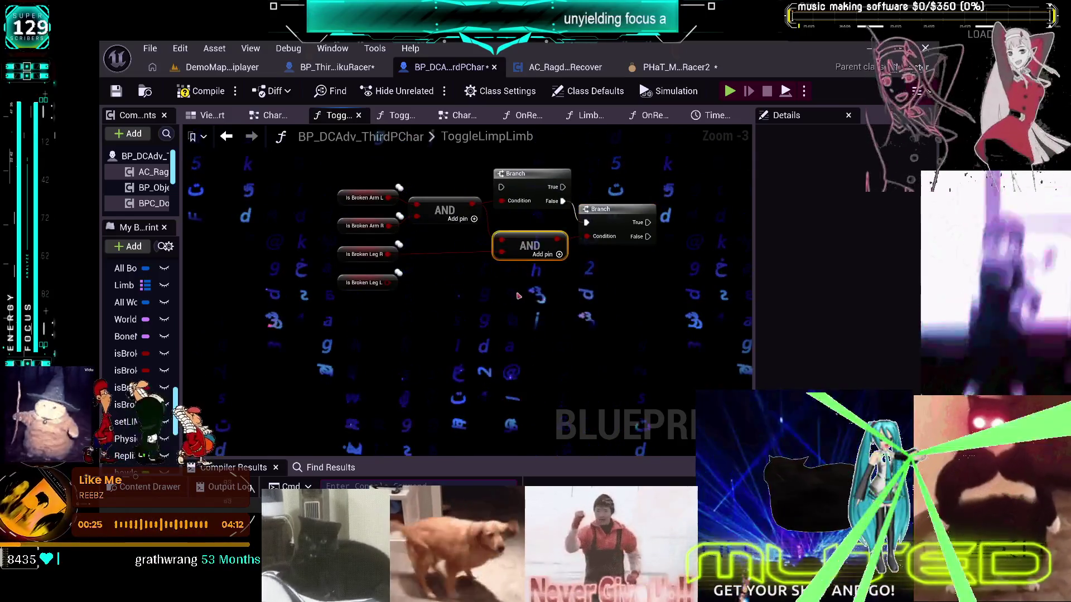
key(ctrl+c)
key(ctrl+v)
mouse_move(503, 280)
mouse_down()
mouse_move(424, 295)
mouse_move(387, 283)
mouse_up()
- Add a third Branch off the second Branch's False, its Condition from the bottom AND, and tidy
drag(636, 237, 620, 279)
text(branch)
key(Return)
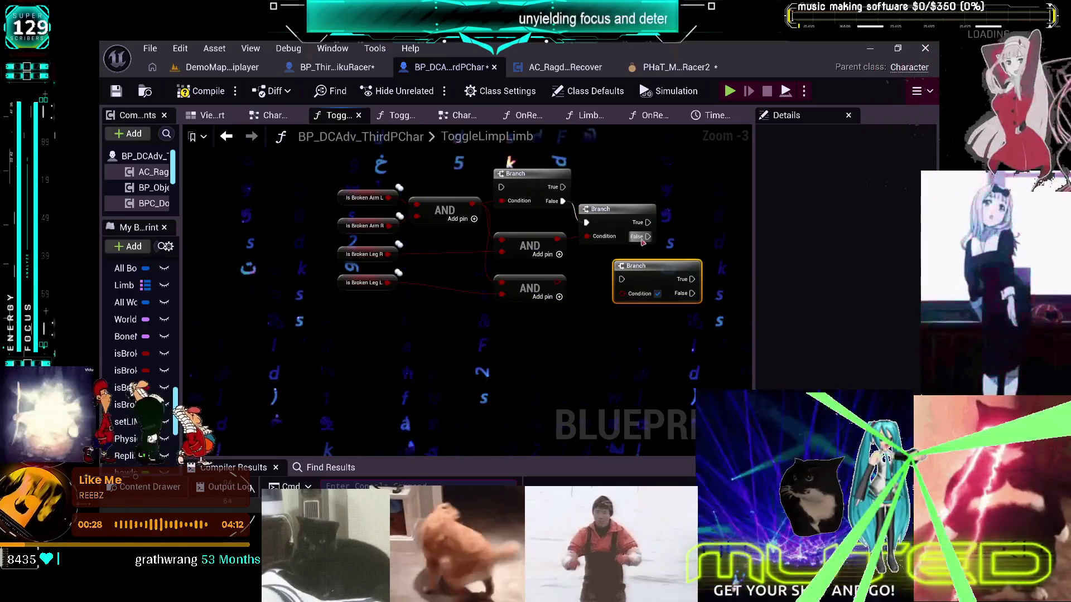
click(536, 290)
drag(564, 284, 626, 296)
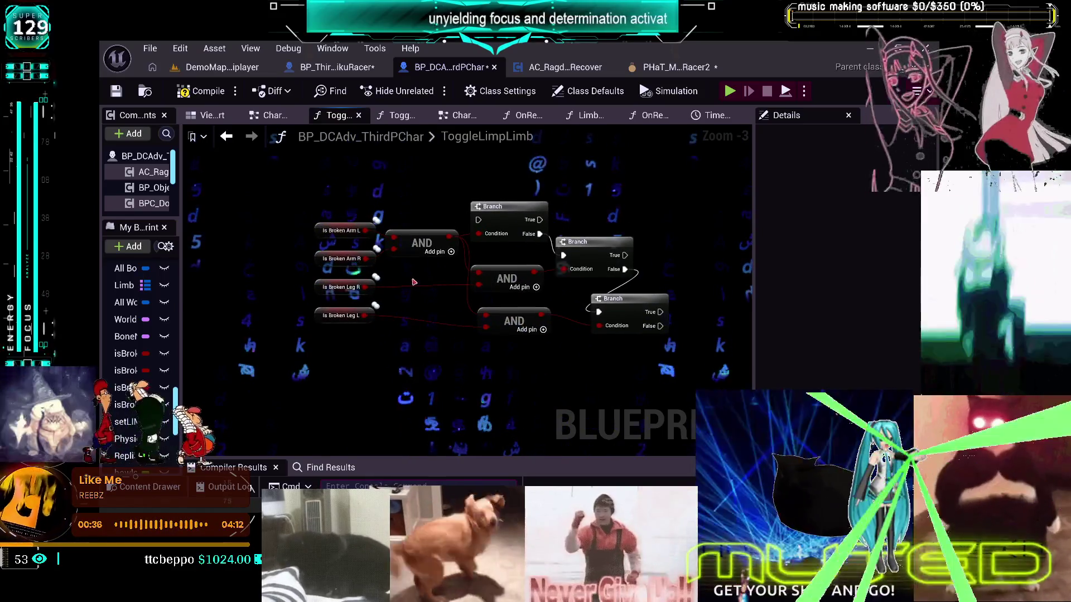
click(494, 304)
mouse_move(624, 297)
mouse_down()
mouse_move(610, 294)
mouse_move(670, 284)
mouse_move(604, 292)
mouse_up()
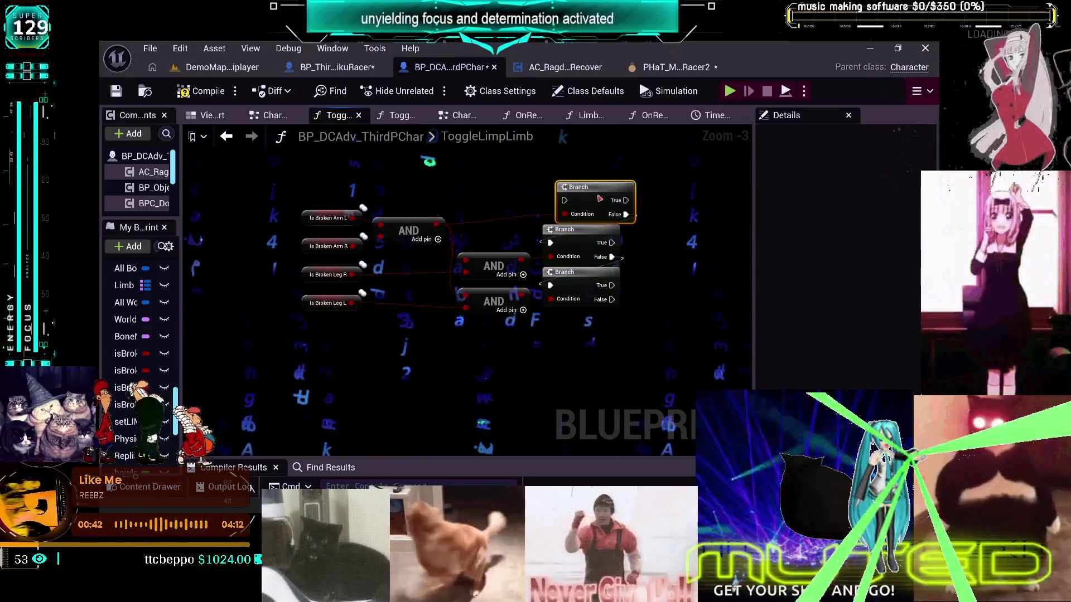
drag(598, 199, 578, 198)
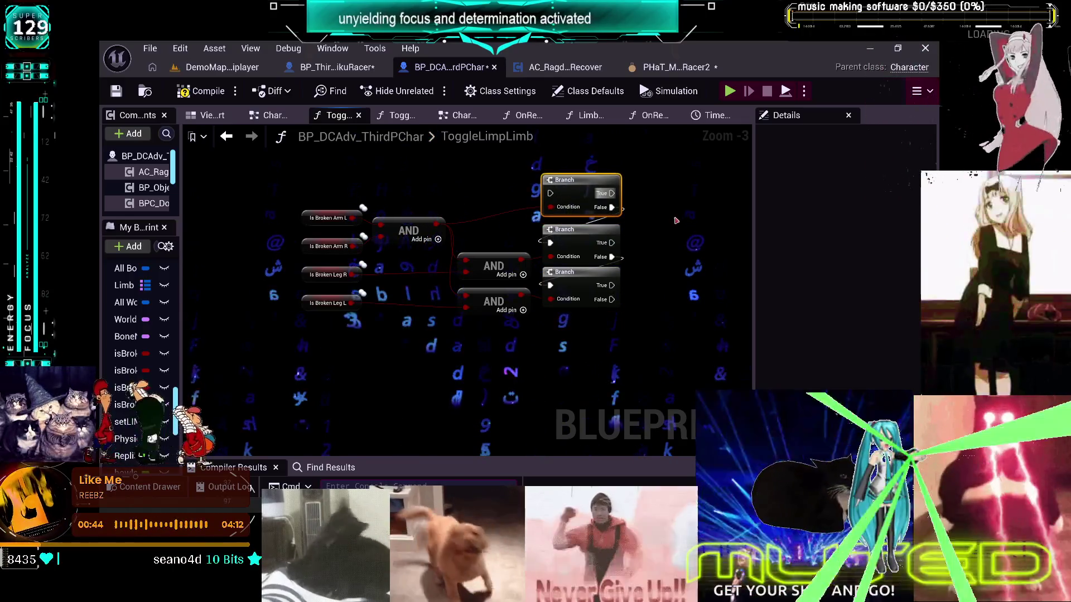
mouse_move(625, 234)
mouse_down()
mouse_move(734, 232)
mouse_move(676, 294)
mouse_move(635, 268)
mouse_up()
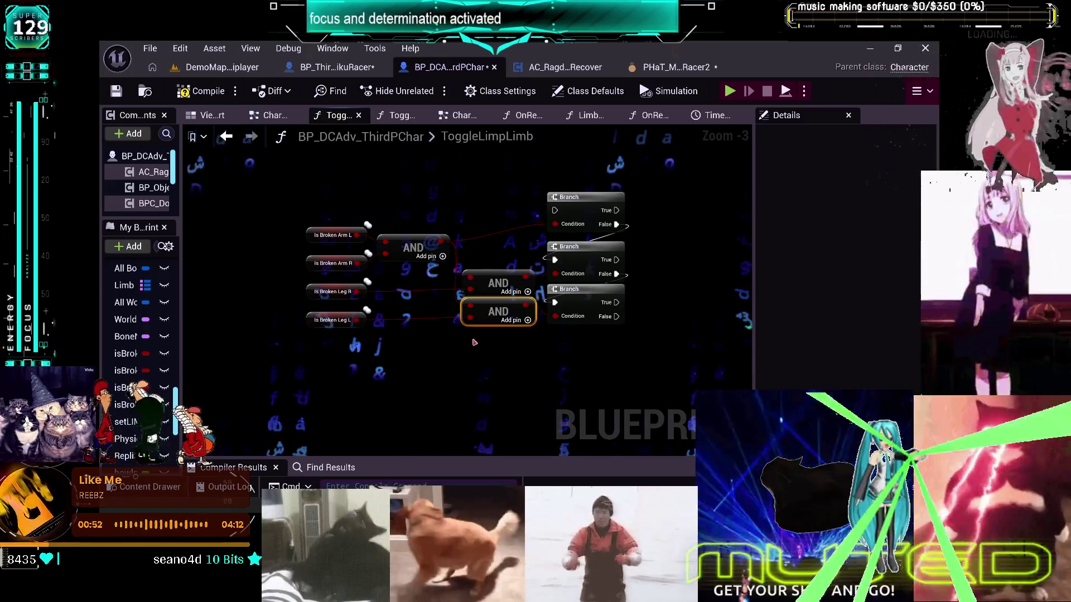
- Copy and paste the whole check node group, then delete the copy's extra Is Broken Arm R getter
scroll(488, 320, down, 2)
mouse_move(382, 307)
mouse_down()
mouse_move(709, 304)
mouse_move(577, 292)
mouse_move(465, 184)
mouse_up()
scroll(648, 294, up, 2)
scroll(648, 294, down, 1)
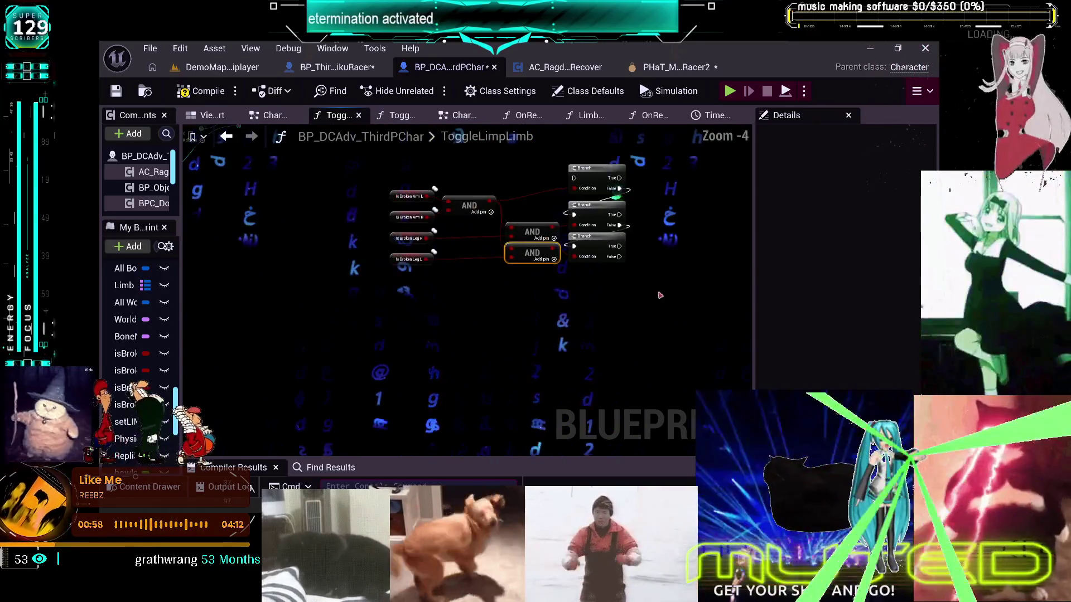
key(ctrl+a)
key(ctrl+c)
key(ctrl+v)
drag(601, 282, 691, 267)
mouse_move(554, 387)
mouse_down()
mouse_move(521, 342)
mouse_move(510, 386)
mouse_move(531, 364)
mouse_up()
click(567, 379)
drag(410, 300, 494, 295)
key(Delete)
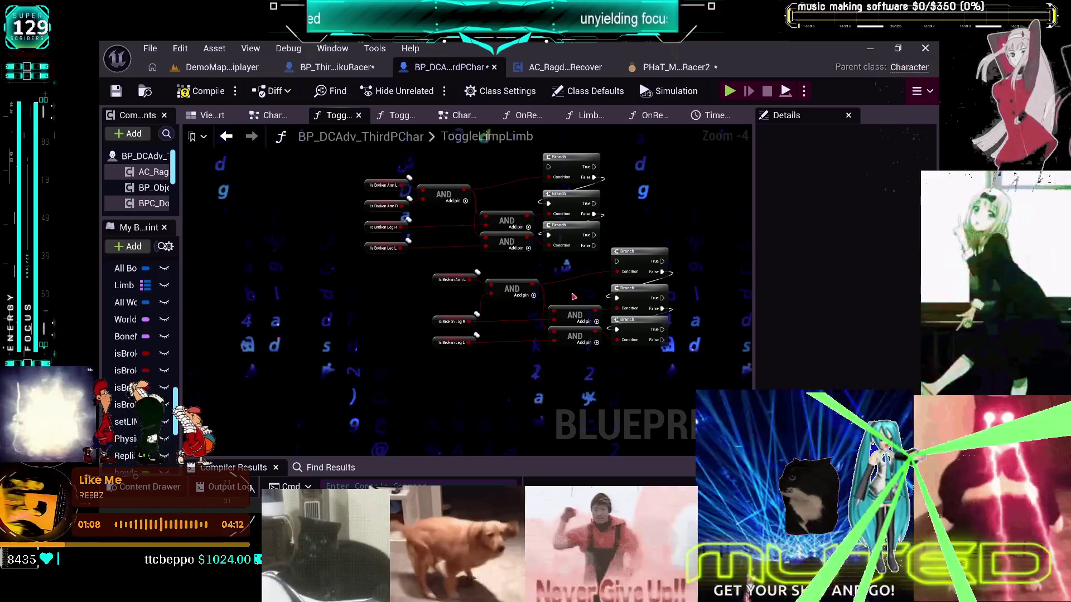
- Align the lower group, duplicate it with Ctrl+D, and delete the extra Is Broken Arm L getter
drag(572, 291, 558, 283)
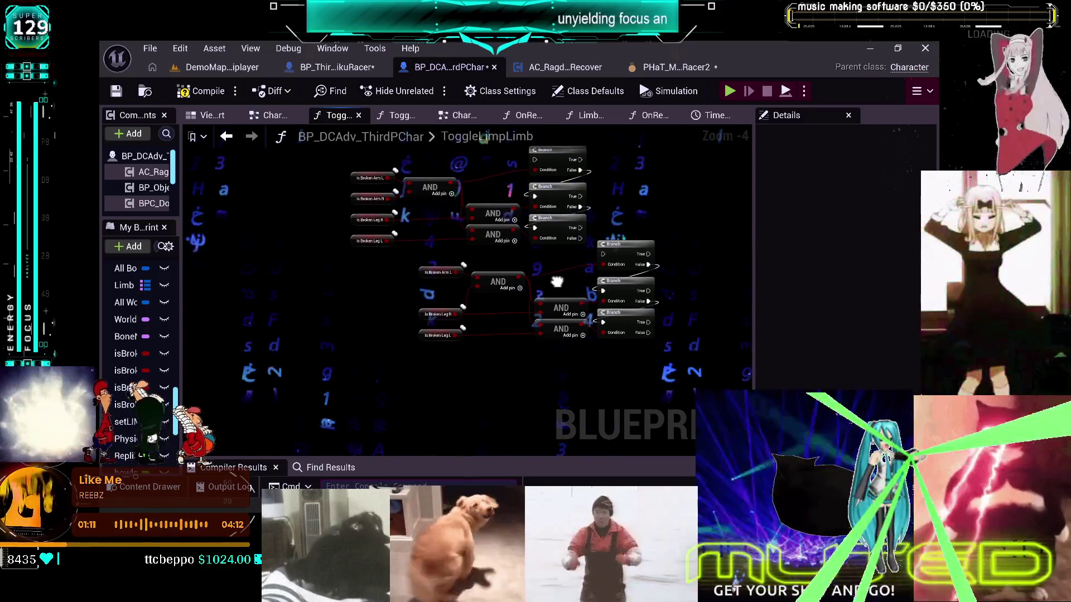
mouse_move(412, 349)
mouse_down()
mouse_move(613, 247)
mouse_move(540, 255)
mouse_up()
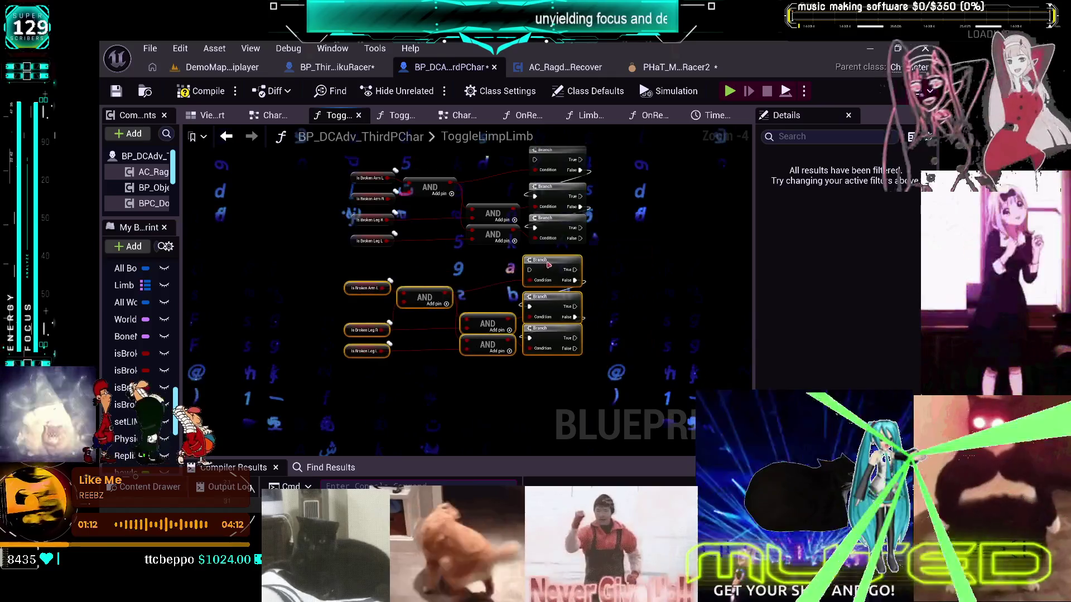
drag(610, 380, 615, 350)
key(ctrl+d)
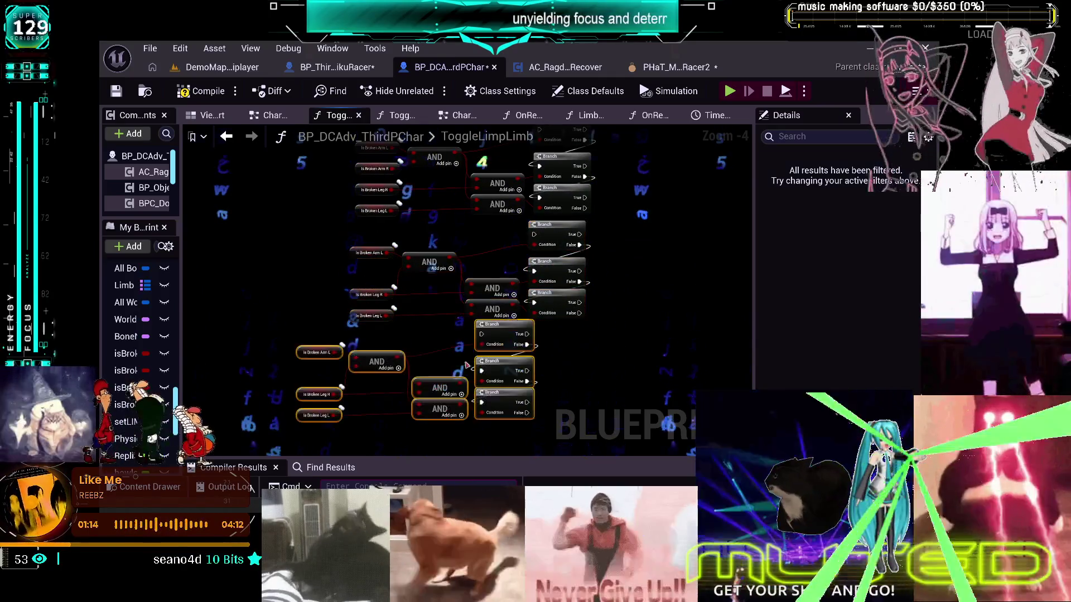
drag(502, 329, 554, 329)
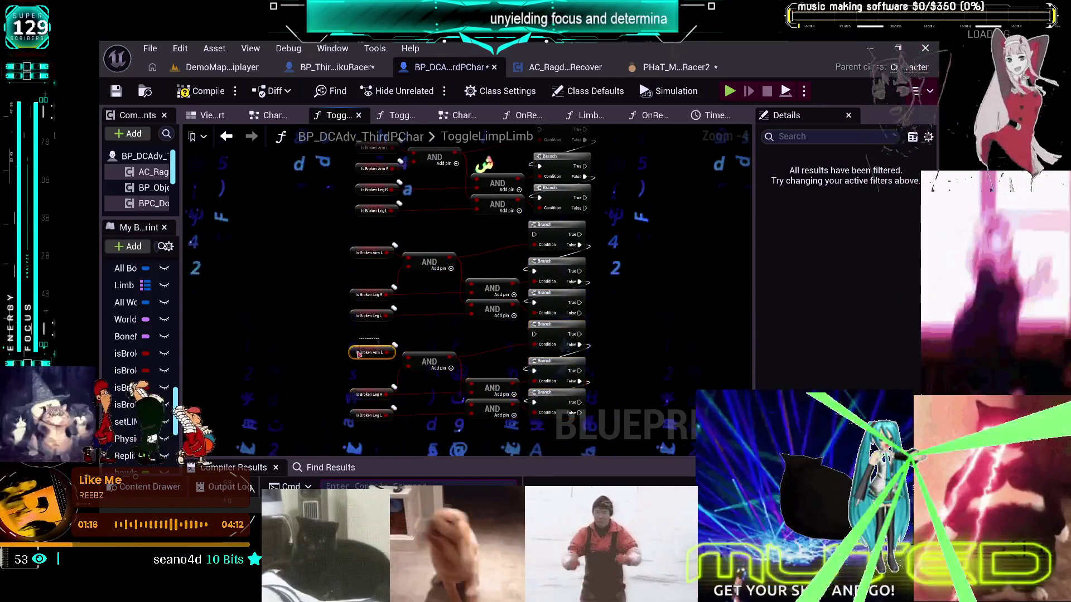
key(Delete)
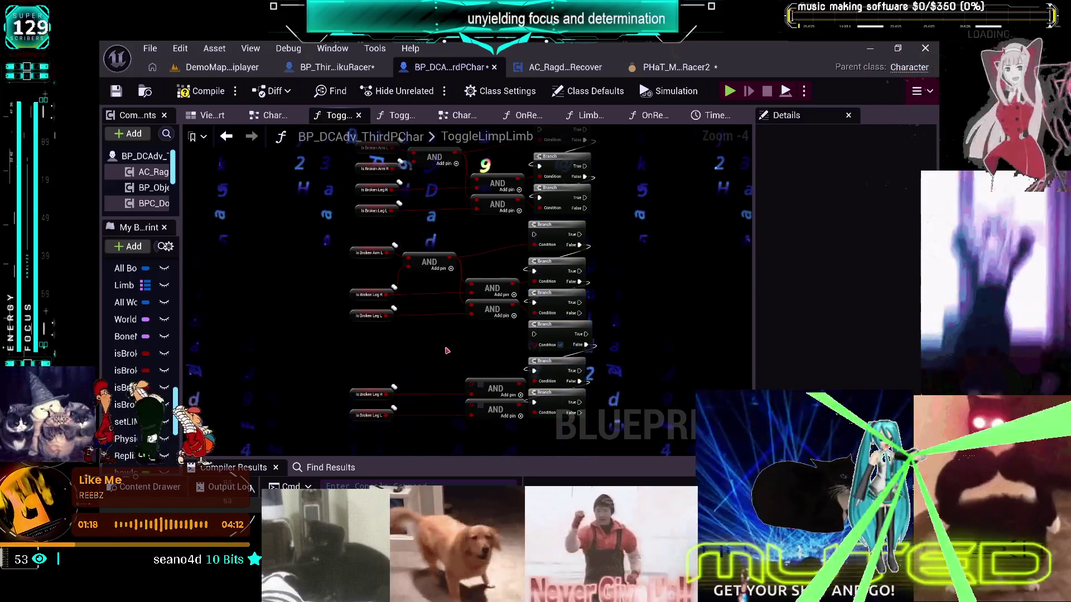
scroll(502, 357, down, 2)
scroll(285, 168, up, 4)
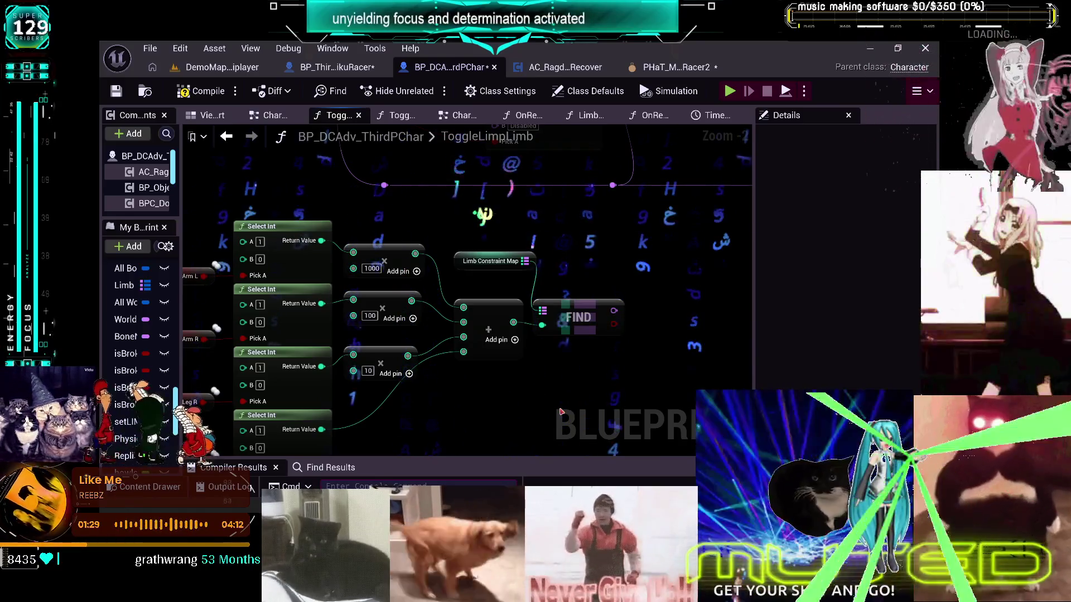
- Move the Select Int, multiply and FIND group beside the ToggleLimpLimb and Set Controls nodes
mouse_move(513, 267)
mouse_down()
mouse_move(649, 206)
mouse_move(593, 221)
mouse_up()
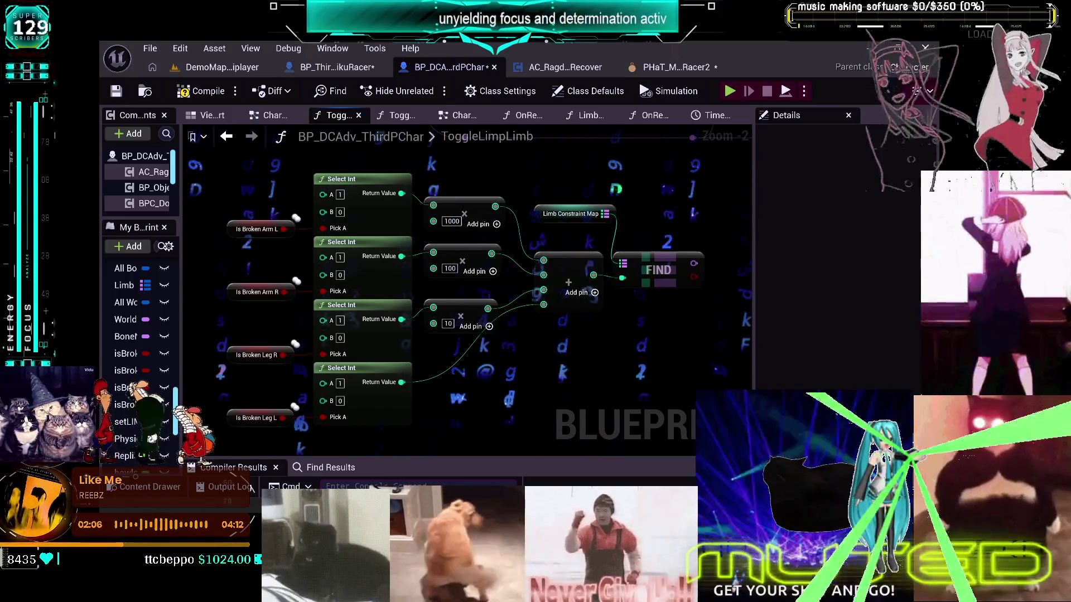
scroll(474, 234, down, 2)
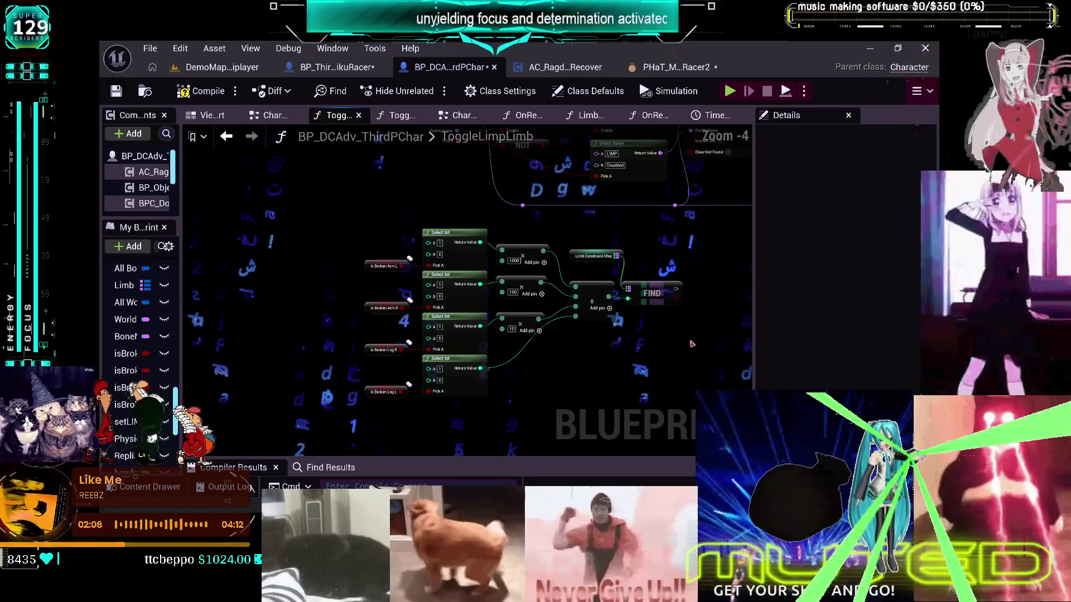
mouse_move(552, 371)
mouse_down()
mouse_move(591, 315)
mouse_move(585, 324)
mouse_move(649, 276)
mouse_up()
mouse_move(647, 415)
mouse_down()
mouse_move(335, 279)
mouse_move(320, 240)
mouse_up()
drag(498, 290, 378, 237)
mouse_move(558, 226)
mouse_down()
mouse_move(641, 312)
mouse_move(600, 334)
mouse_move(627, 292)
mouse_move(622, 259)
mouse_up()
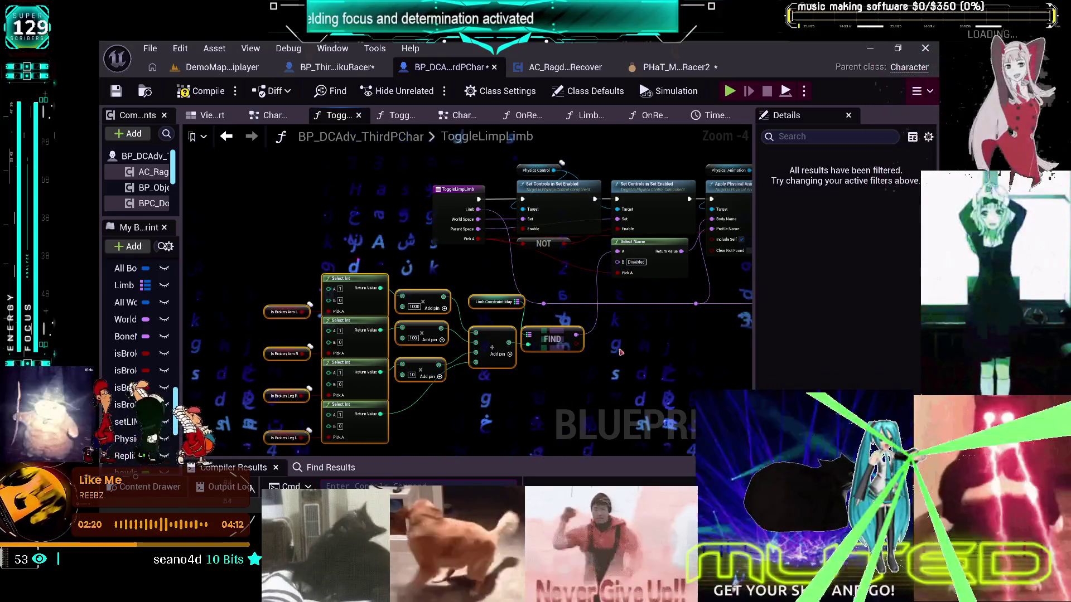
drag(597, 379, 590, 301)
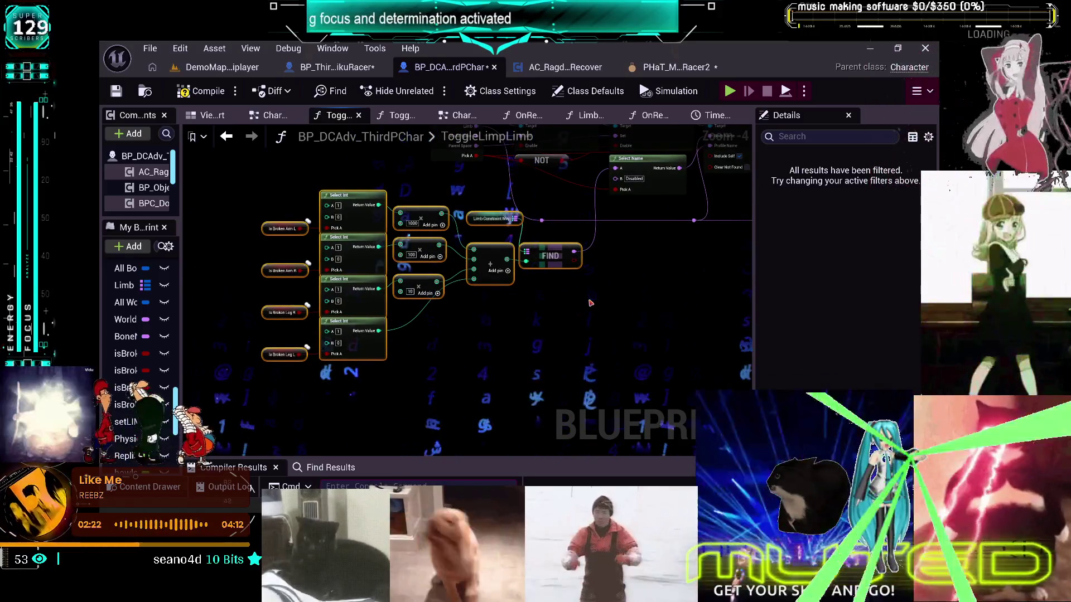
mouse_move(591, 211)
mouse_down()
mouse_move(535, 234)
mouse_move(456, 300)
mouse_move(511, 306)
mouse_move(591, 285)
mouse_up()
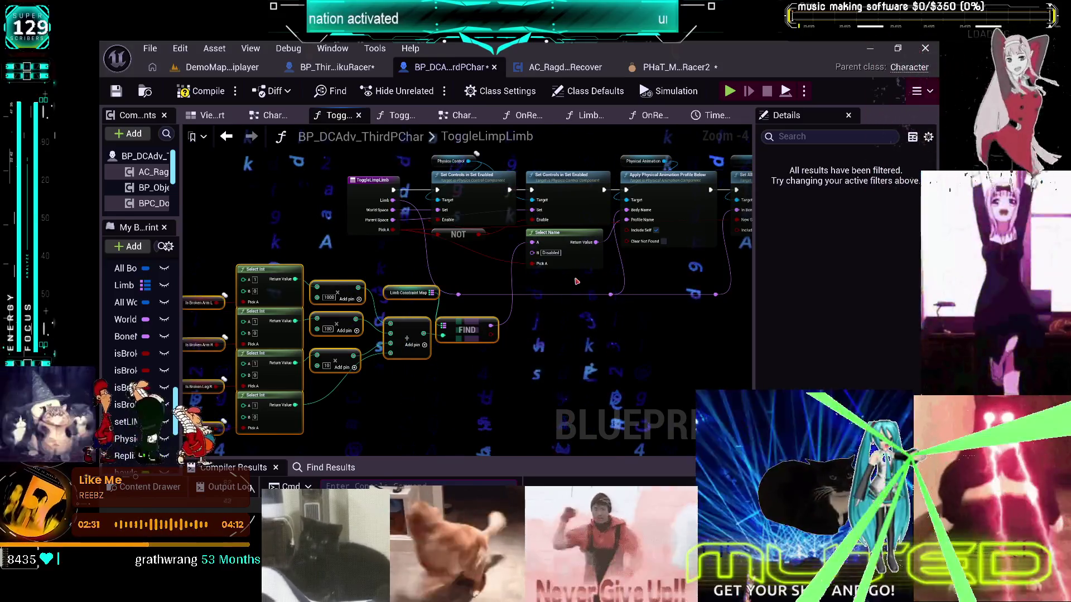
mouse_move(576, 282)
mouse_down()
mouse_move(569, 200)
mouse_move(563, 313)
mouse_move(552, 329)
mouse_move(509, 343)
mouse_move(703, 391)
mouse_move(527, 348)
mouse_move(380, 342)
mouse_up()
drag(480, 351, 692, 332)
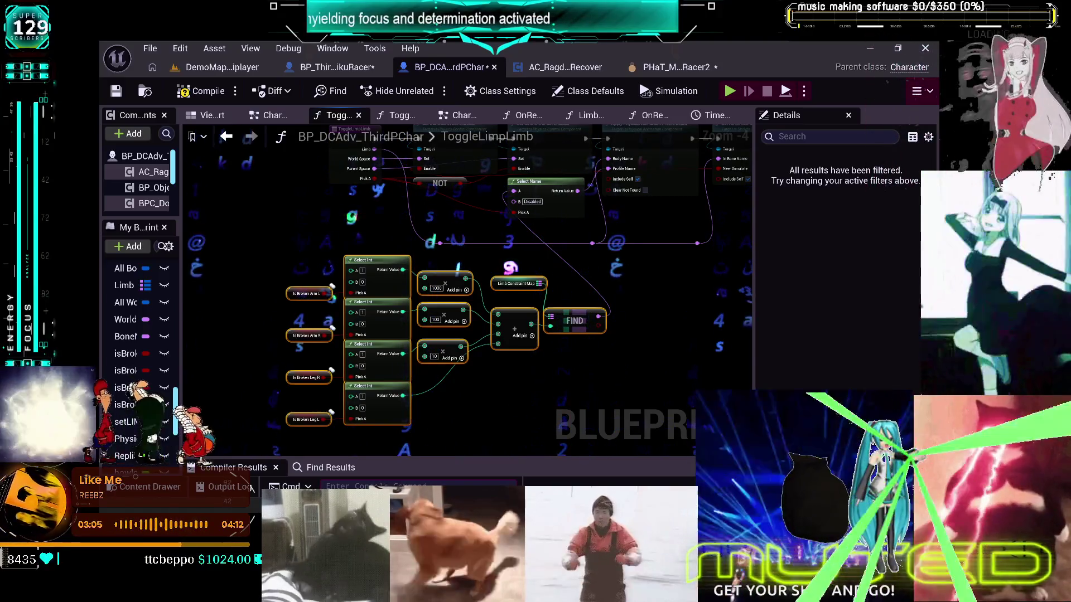
- Show the Limb Constraint Map variable's Details and check the TO DO CHART limb codes in Obsidian
click(518, 283)
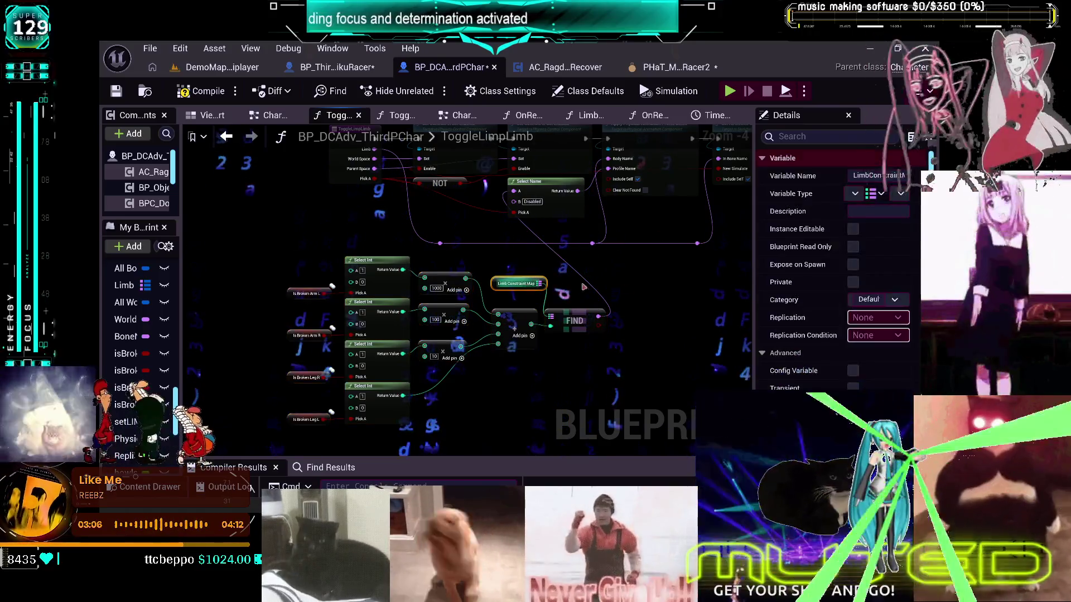
scroll(825, 279, down, 4)
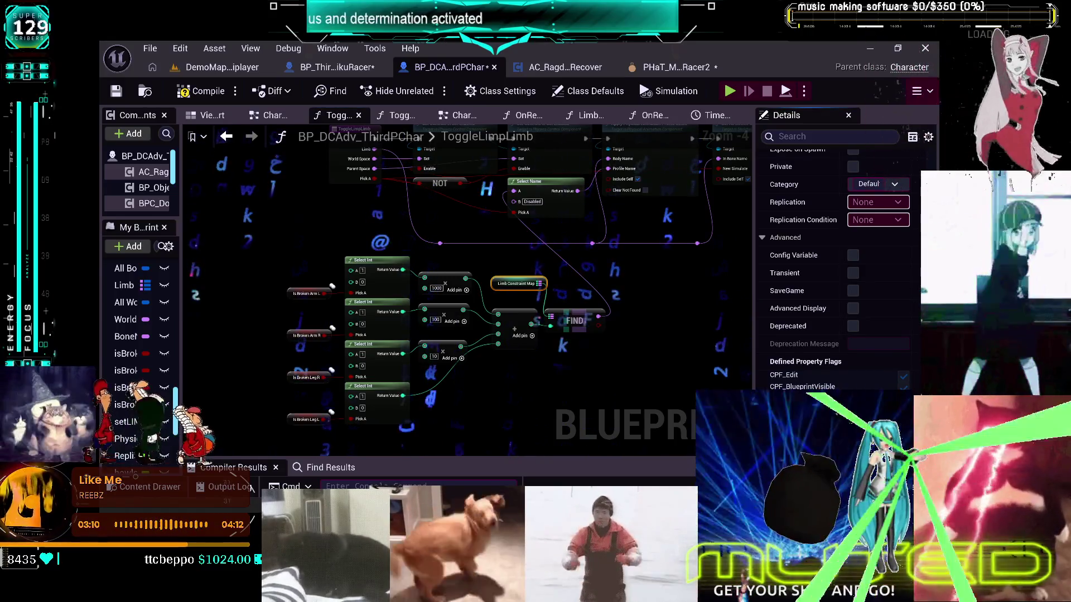
key(alt+Tab)
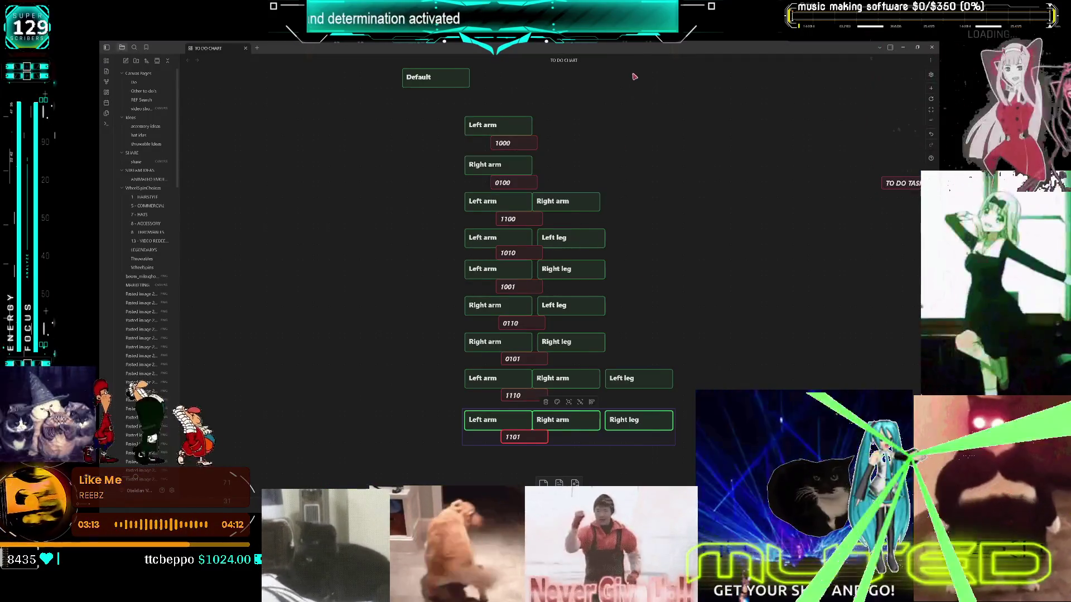
key(alt+Tab)
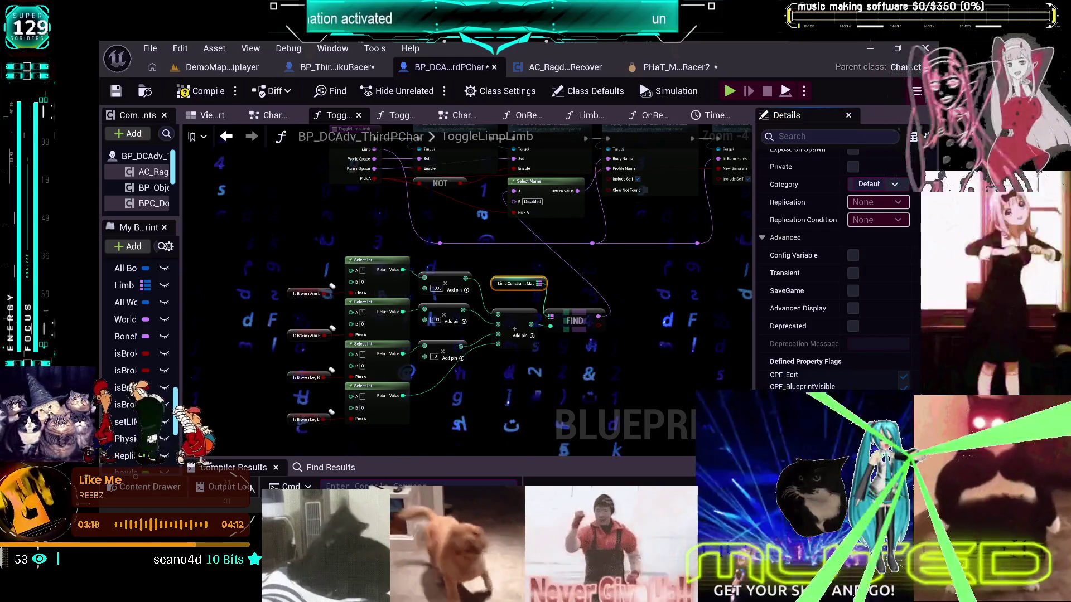
scroll(837, 267, down, 1)
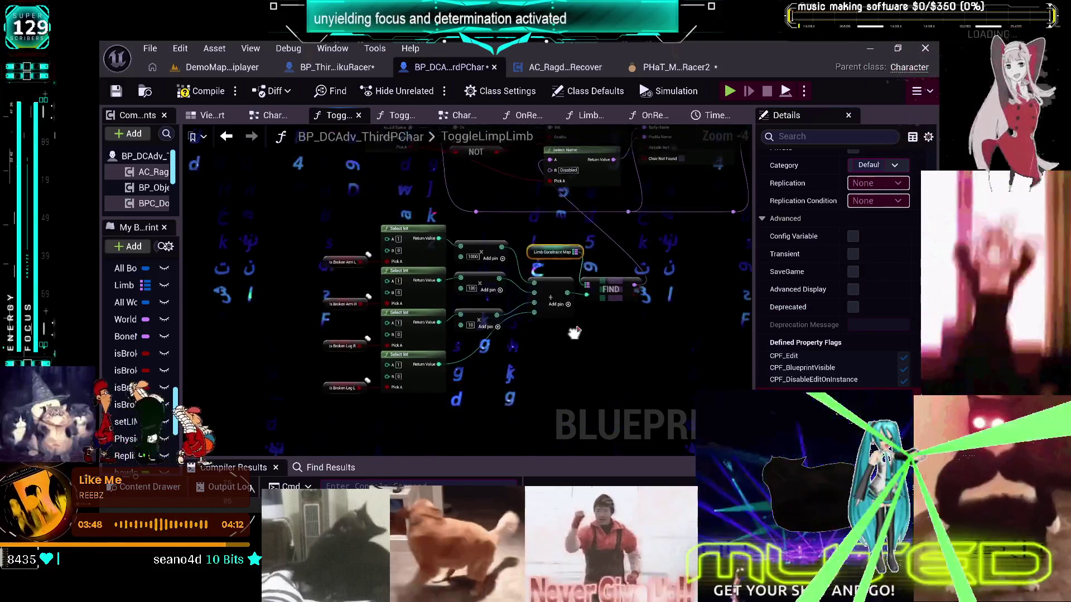
scroll(471, 438, up, 2)
- Enter 10000 as the Add node's last constant input
click(530, 313)
text(1)
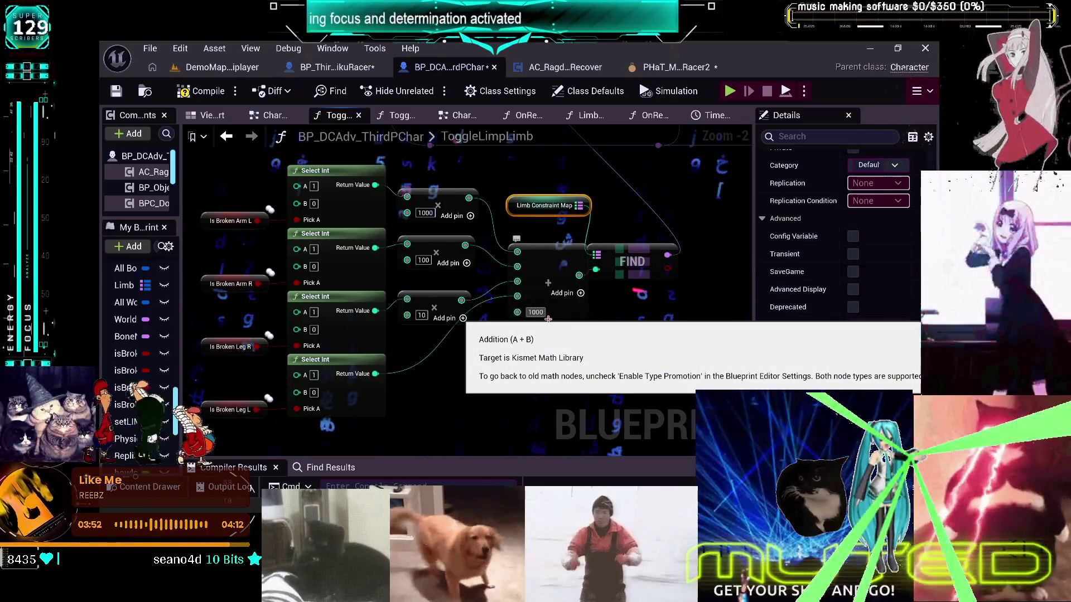
text(00)
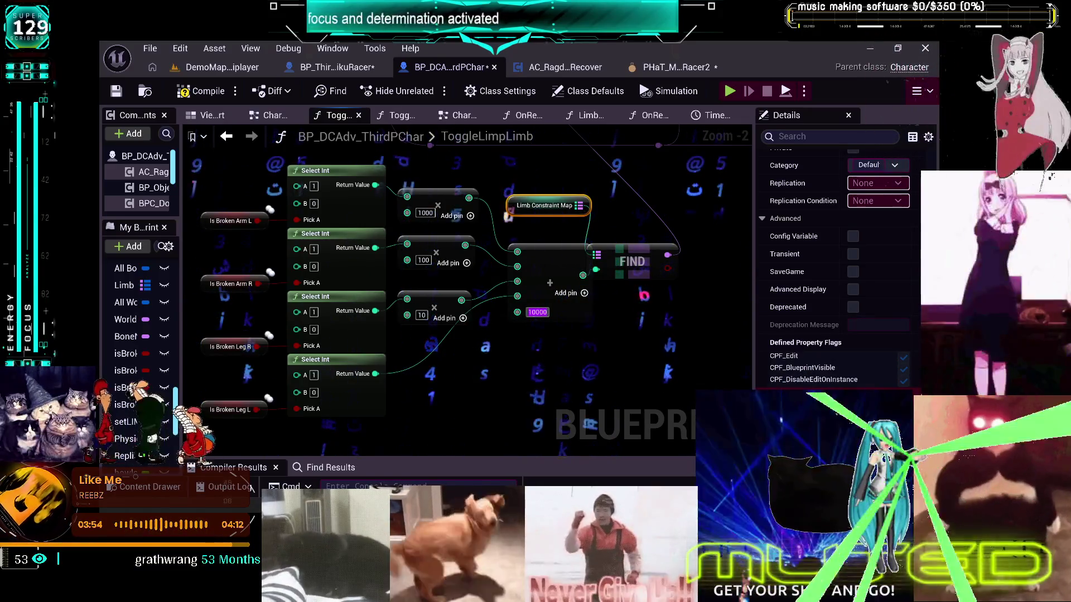
key(Return)
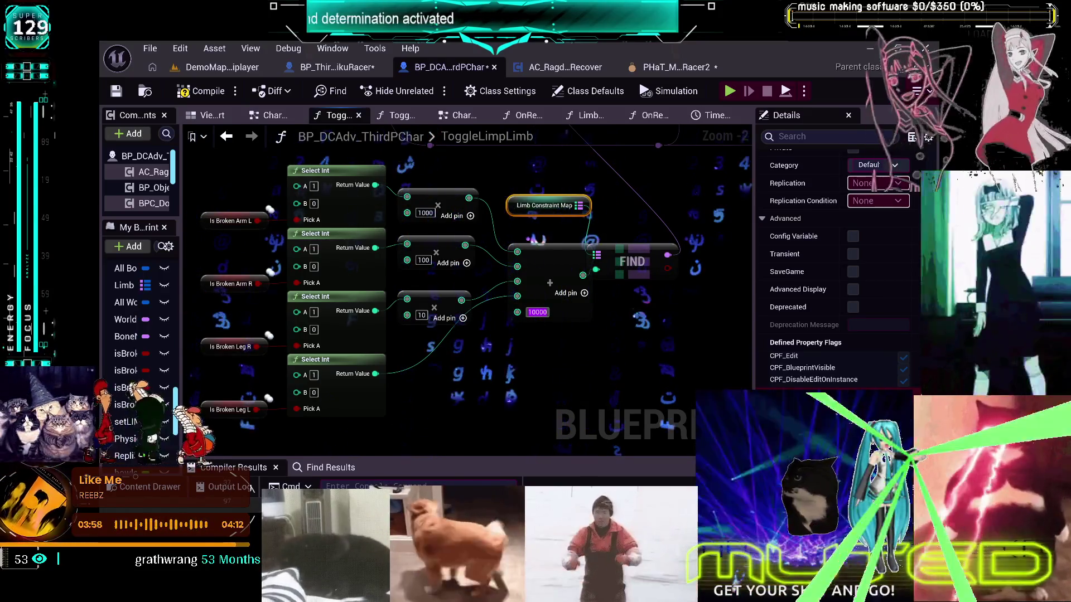
click(537, 313)
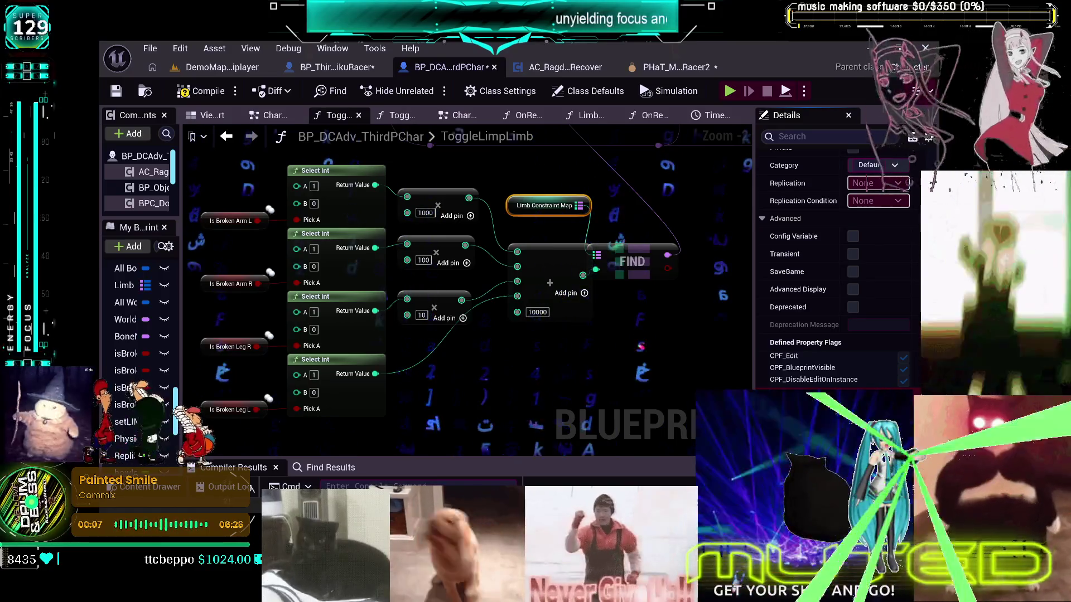
- Wrap the Add node in a comment titled "add 10,000 because over 9000"
mouse_move(656, 392)
mouse_down()
mouse_move(583, 390)
mouse_move(727, 398)
mouse_move(687, 396)
mouse_up()
scroll(534, 174, down, 2)
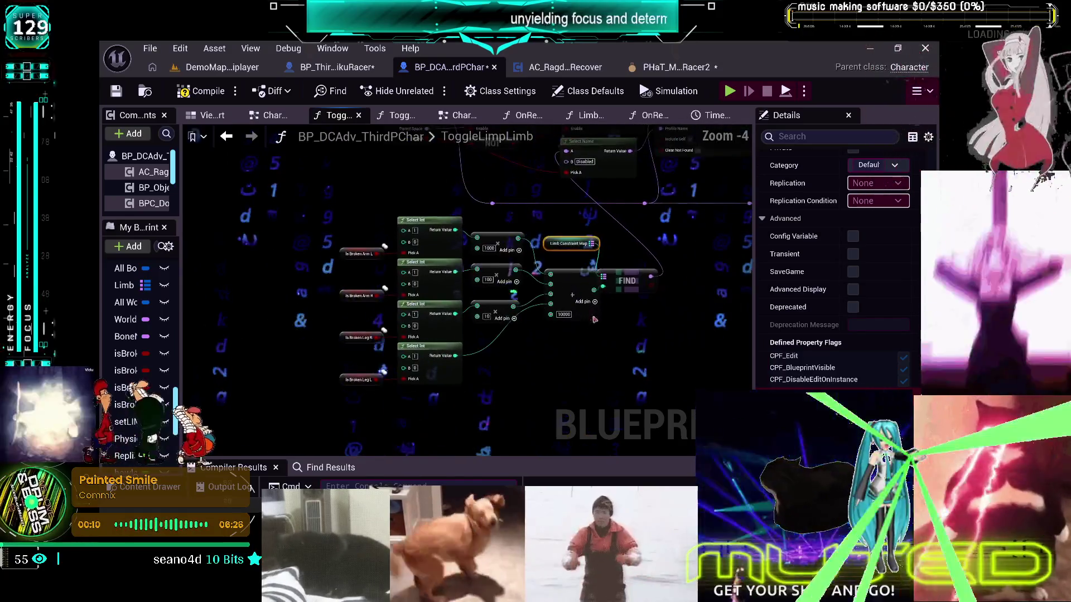
mouse_move(556, 202)
mouse_down()
mouse_move(494, 221)
mouse_move(563, 234)
mouse_move(598, 223)
mouse_up()
click(519, 282)
text(ca)
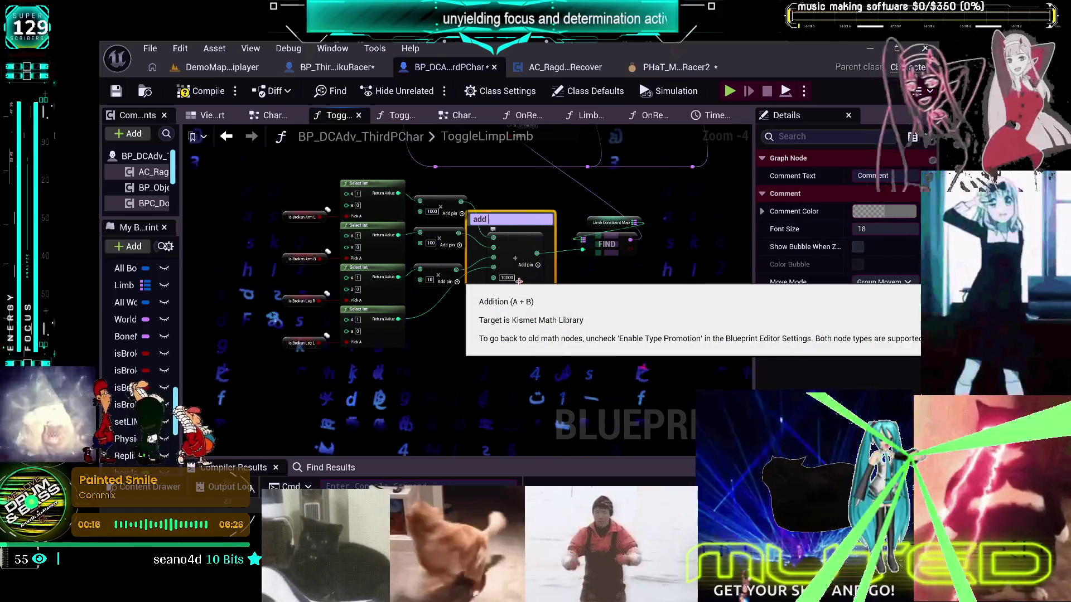
text( 10,00)
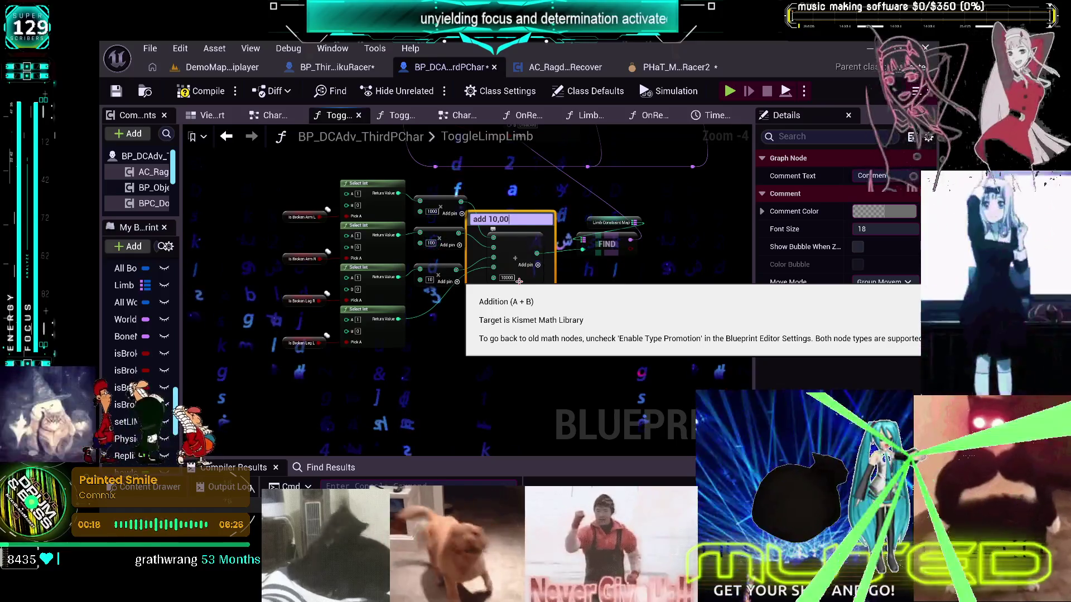
text(0 bec)
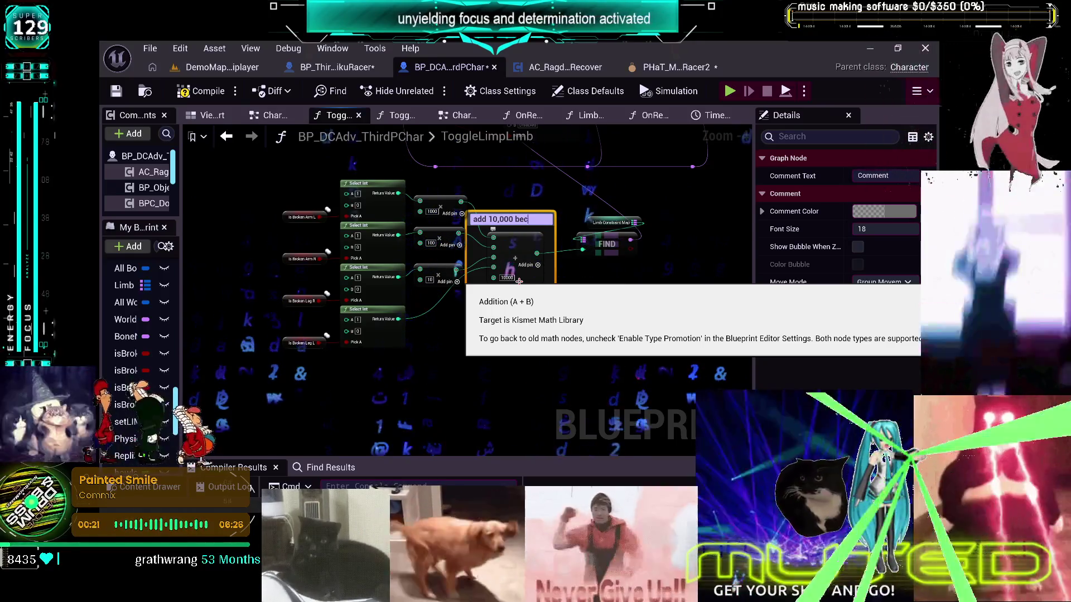
text(ause over)
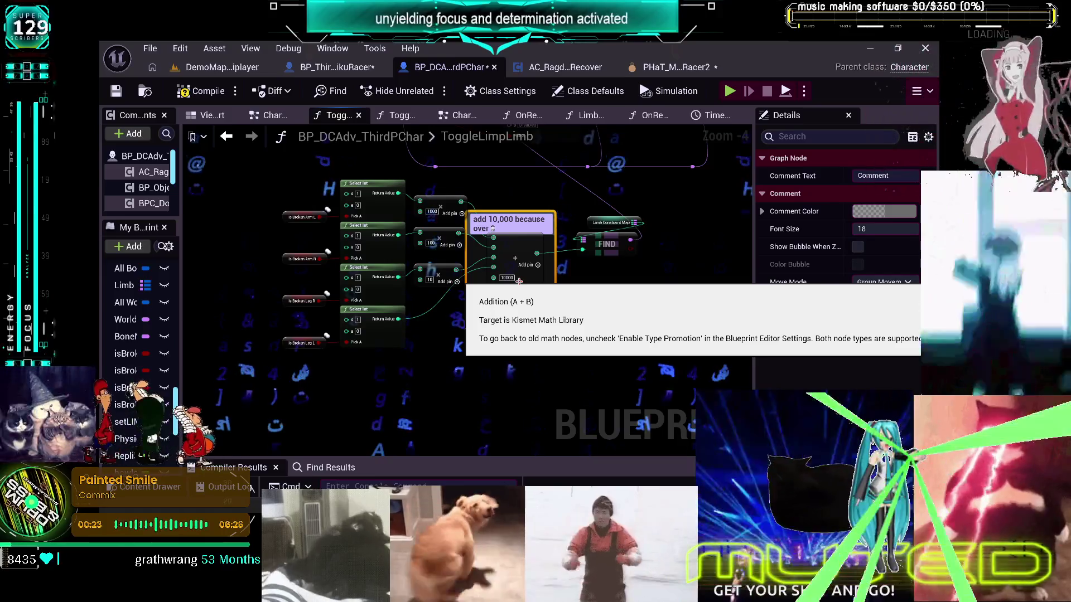
text( 9000)
key(Return)
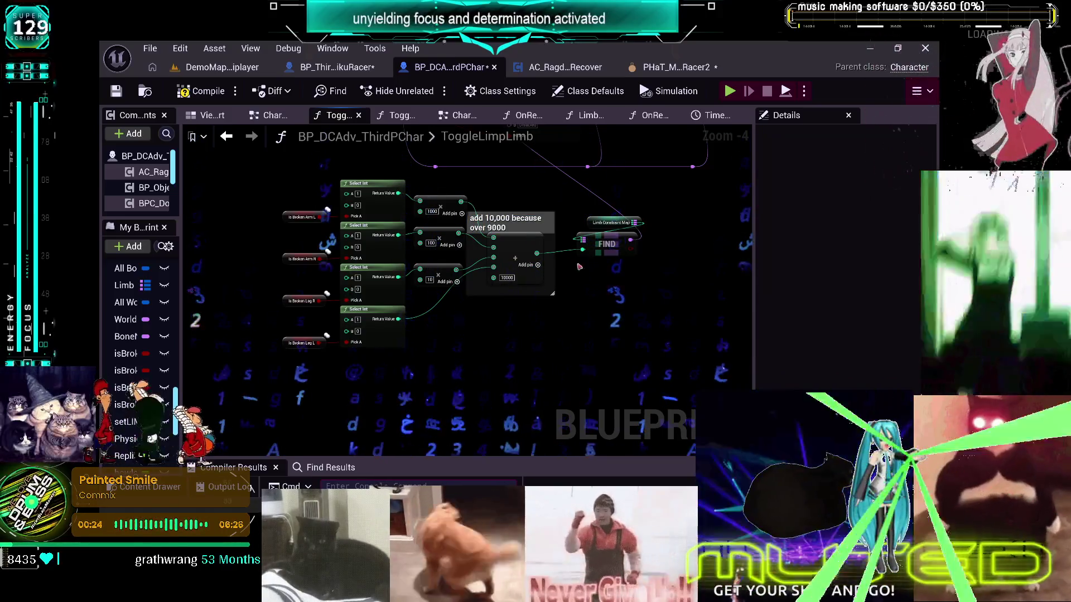
drag(535, 213, 546, 213)
click(599, 324)
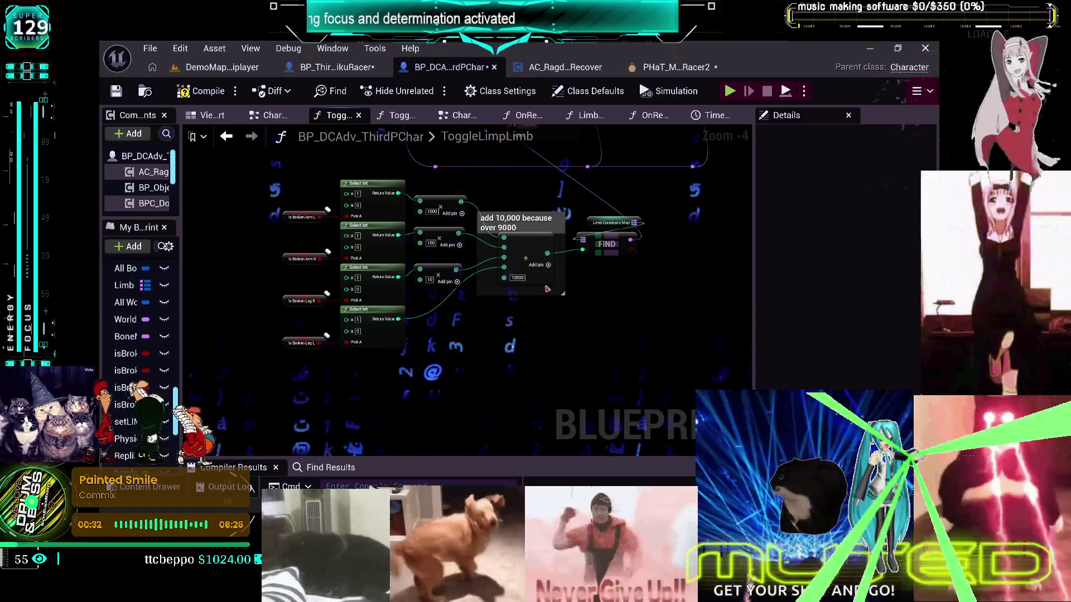
- Show the Limb Constraint Map's default entries in the Details panel
click(537, 239)
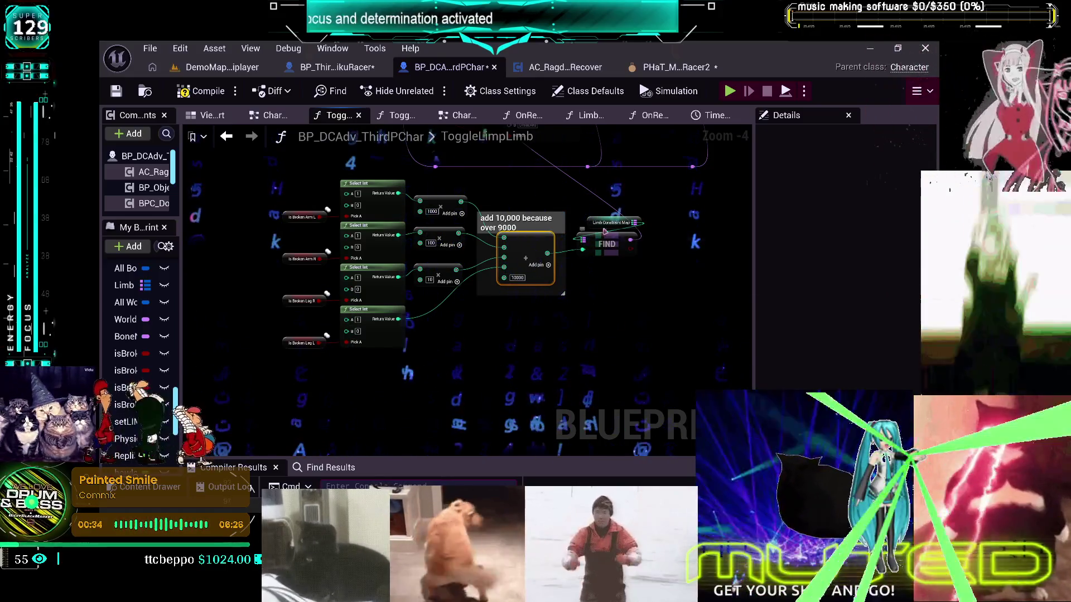
click(608, 222)
scroll(809, 352, down, 2)
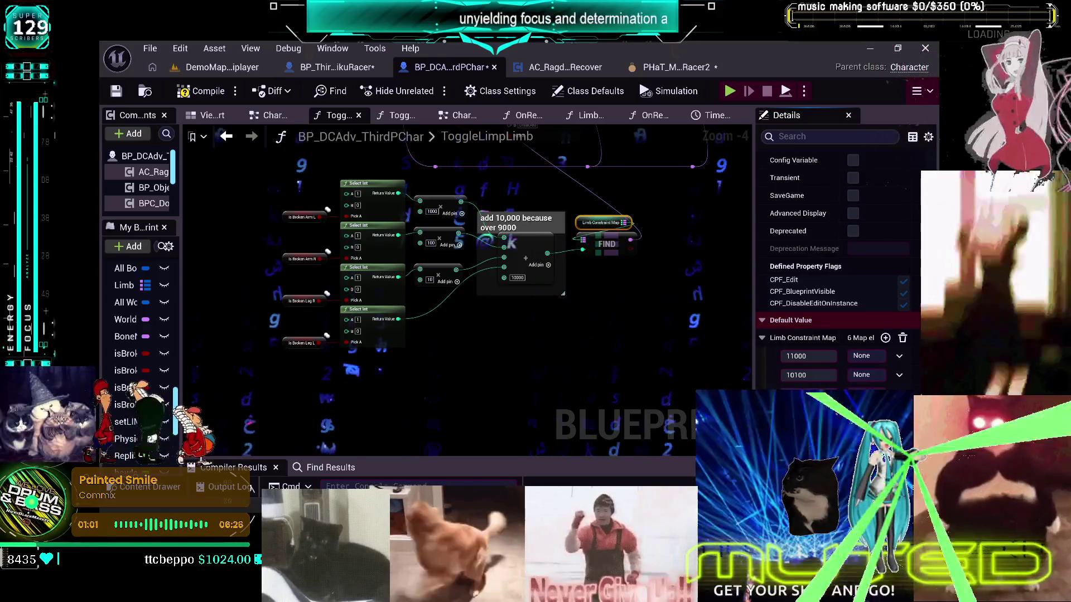
- Add Limb Constraint Map entries with keys 11100, 11010, 11001 and 10110, totalling 10 entries
click(885, 338)
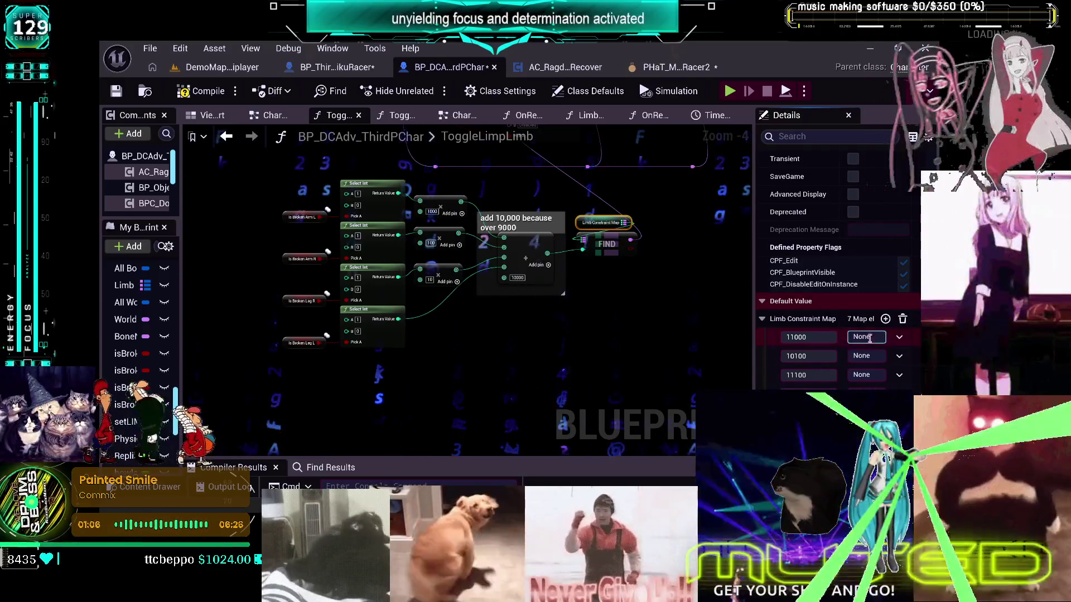
click(885, 319)
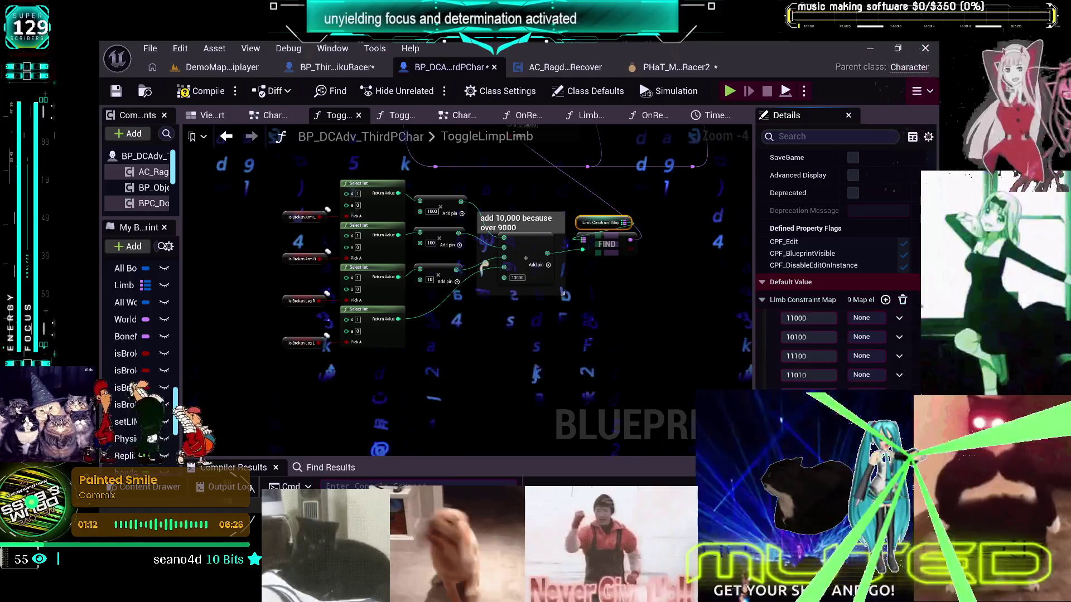
click(885, 300)
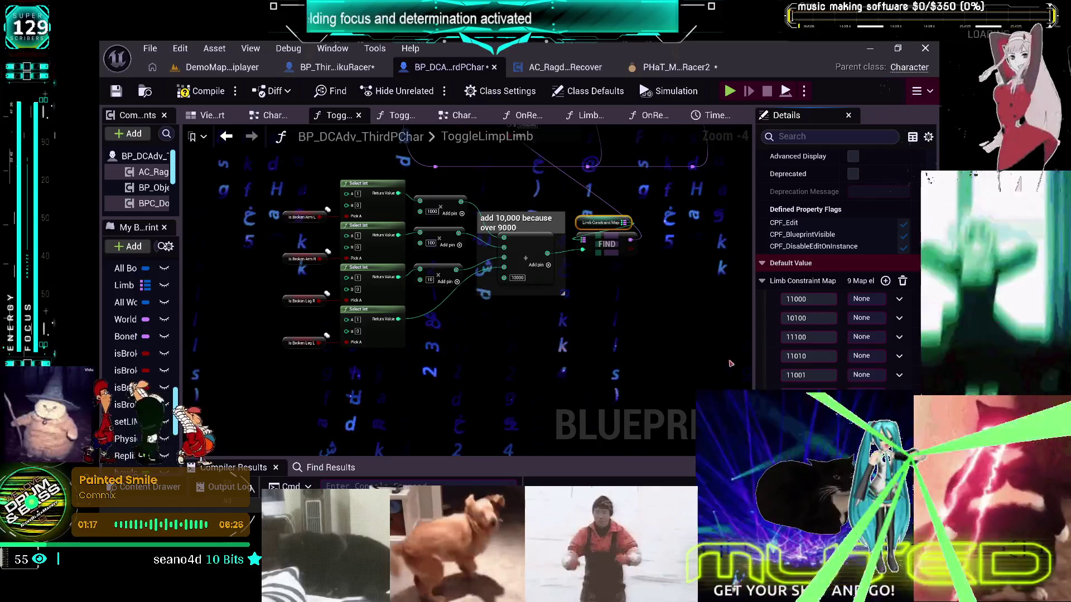
scroll(836, 268, up, 3)
scroll(806, 305, down, 3)
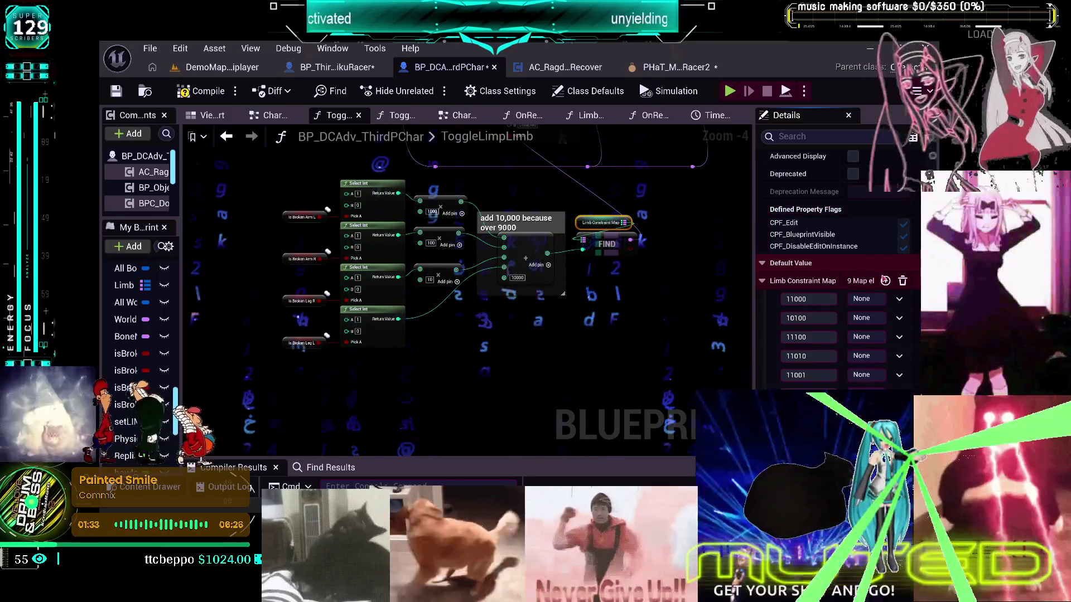
click(885, 281)
scroll(860, 316, down, 1)
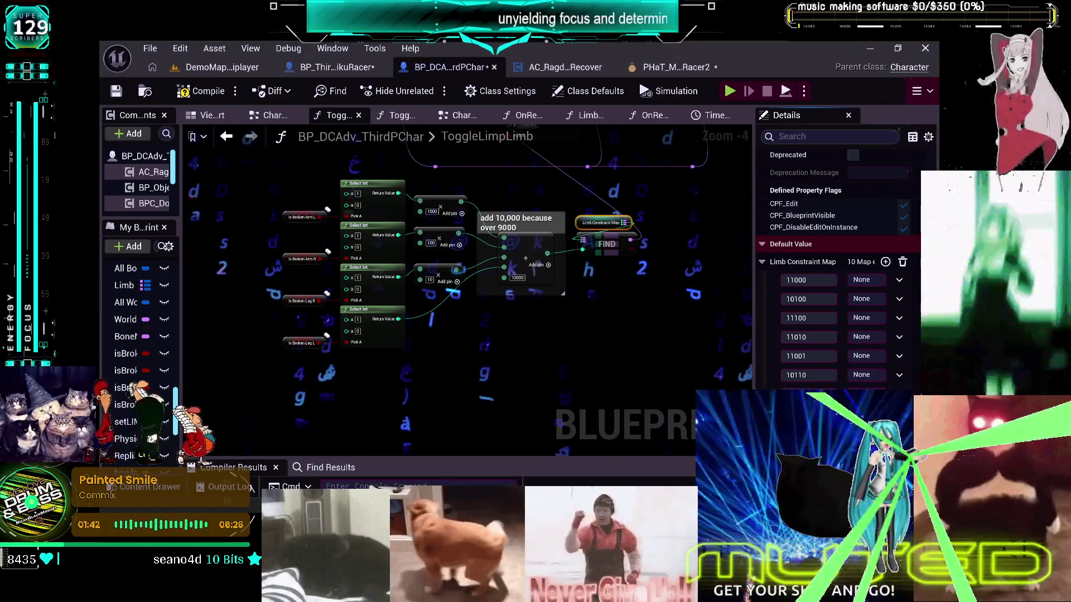
click(645, 312)
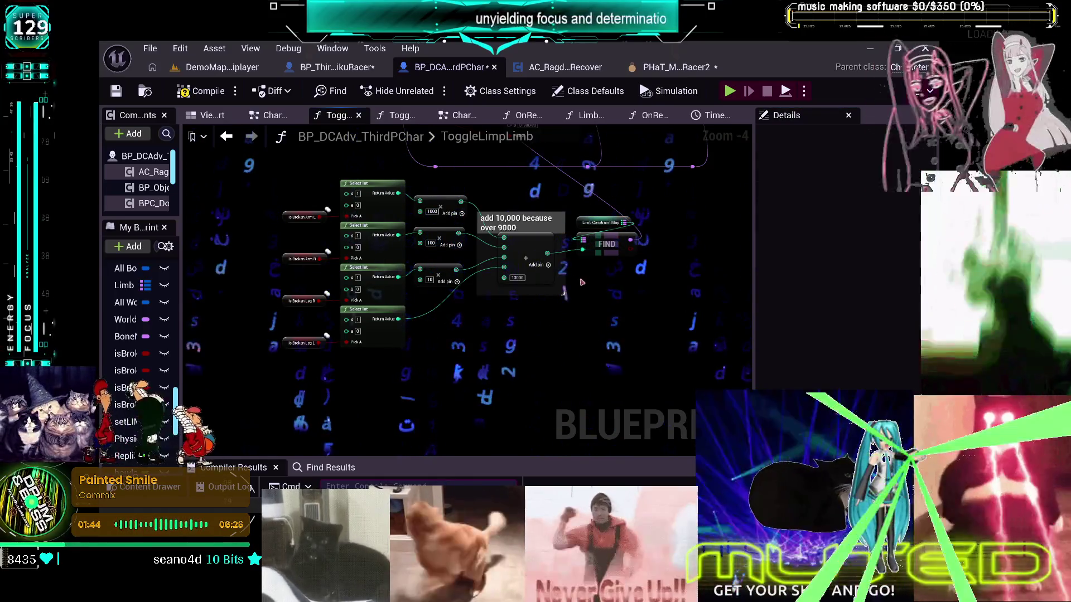
click(596, 222)
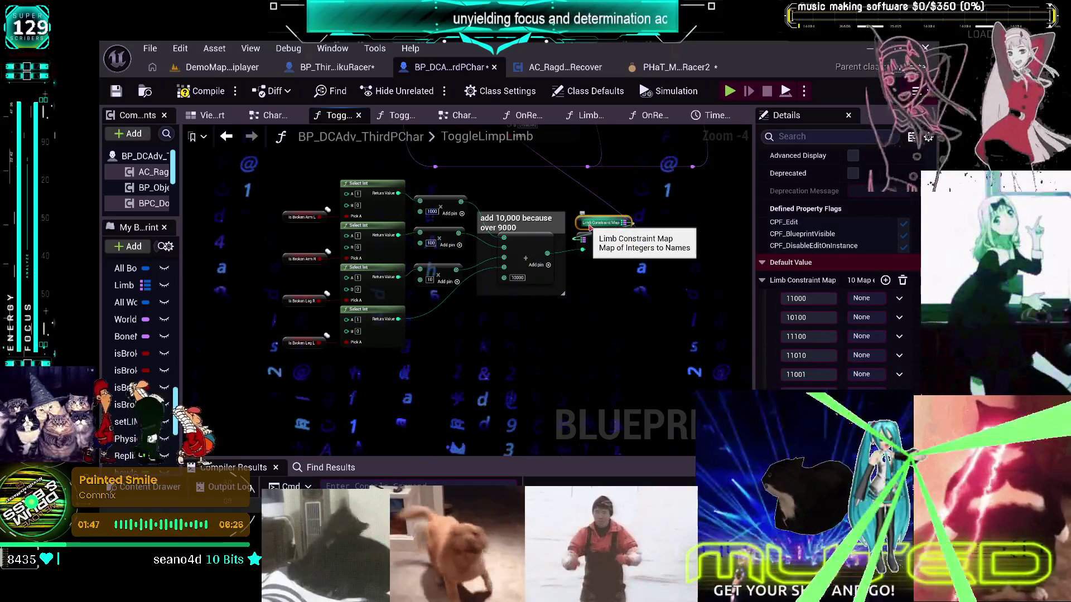
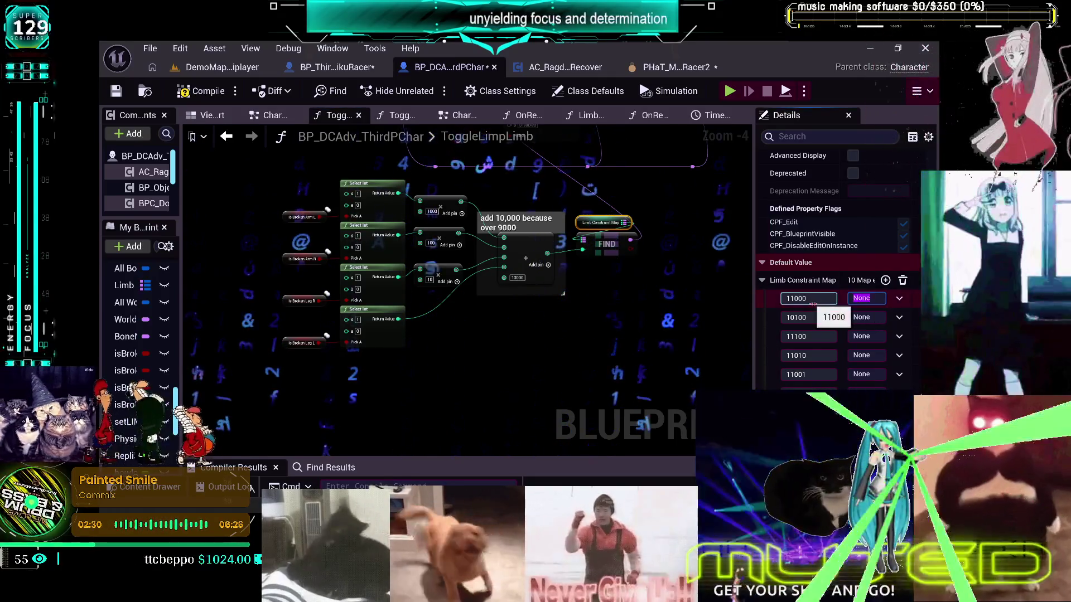
- Enter arm profile names for keys 11000, 10100 and 11100, retyping the mistyped 11100 name
text(LeftA)
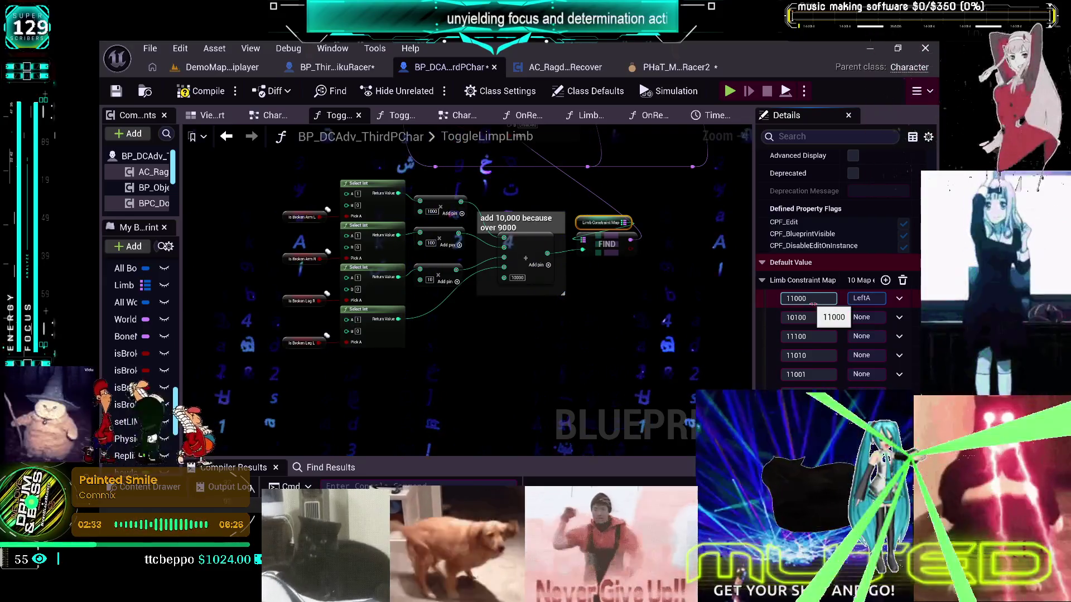
text(rm)
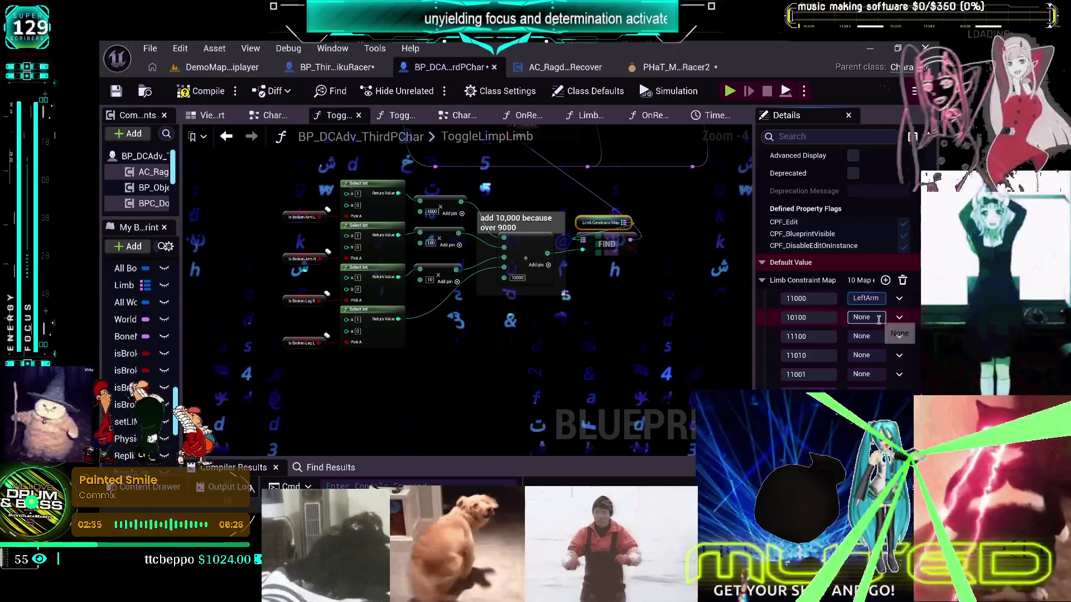
click(879, 317)
text(RightAr)
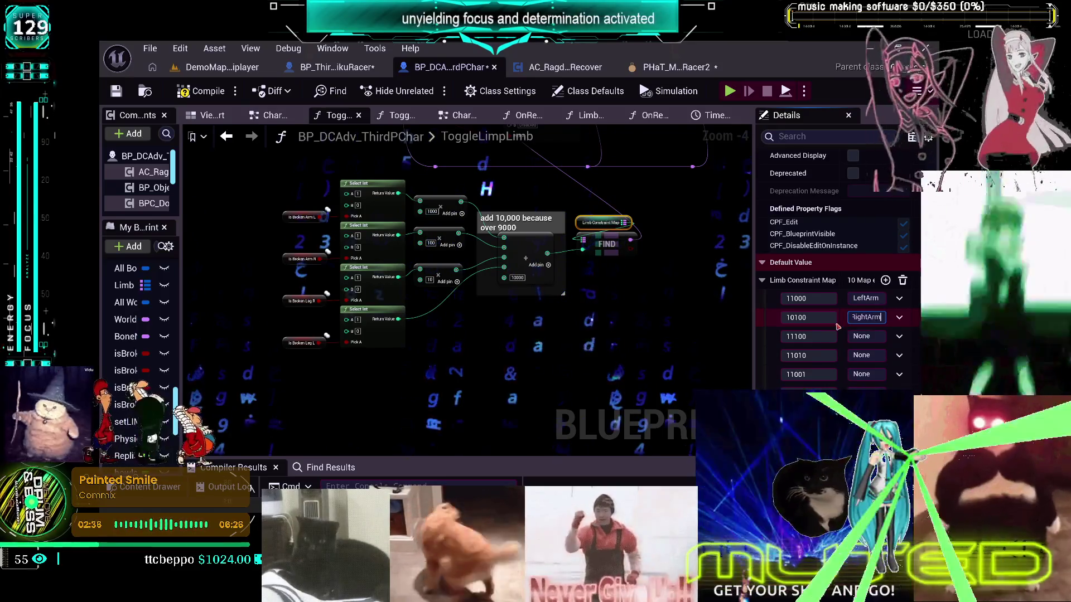
text(m)
click(867, 336)
text(LeftAR)
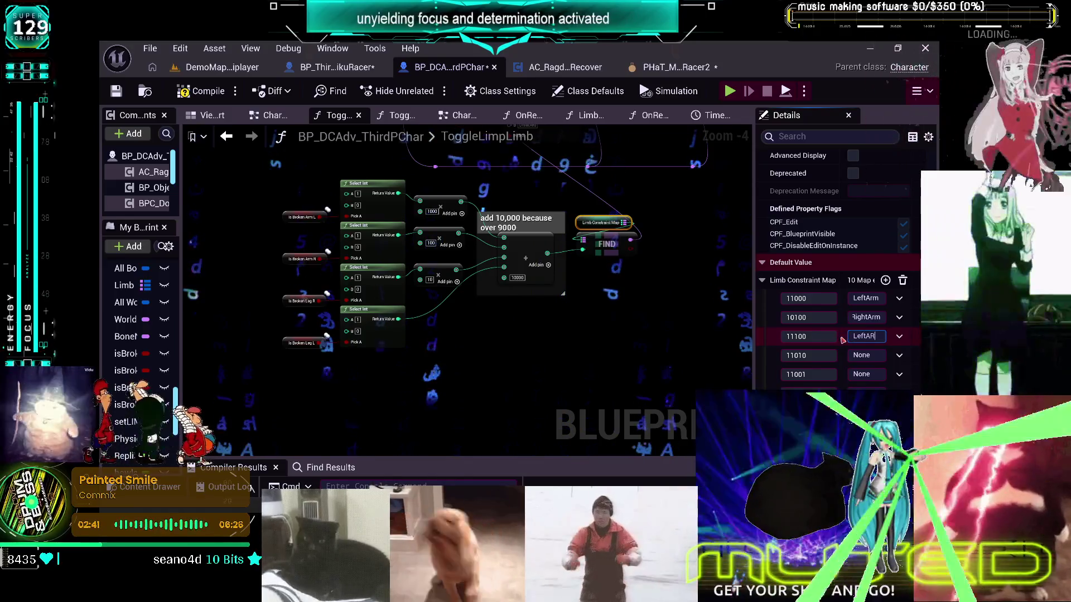
key(BackSpace)
key(BackSpace)
key(BackSpace)
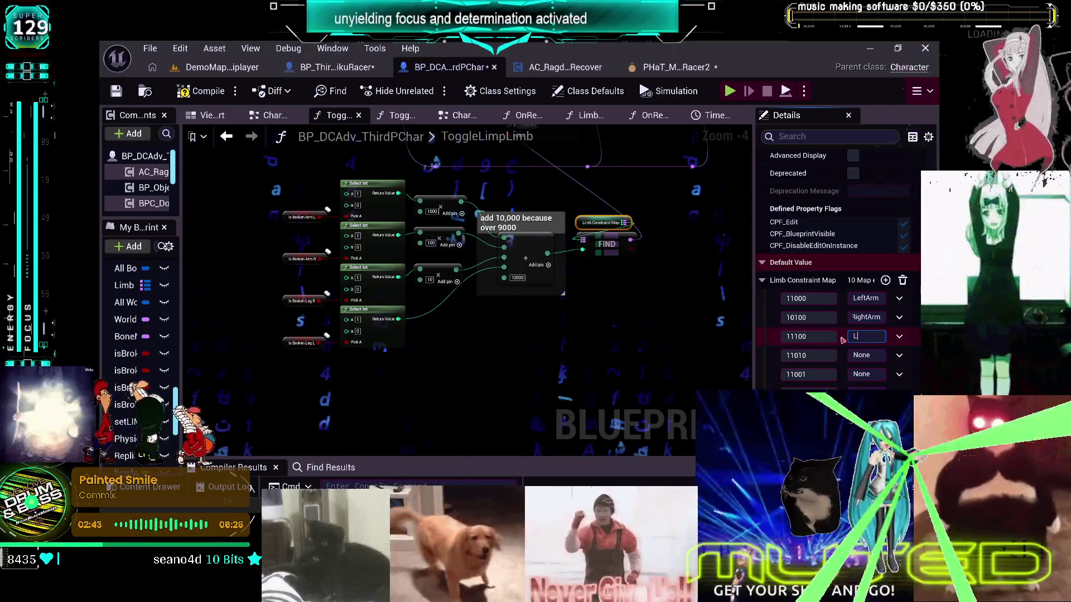
text(A)
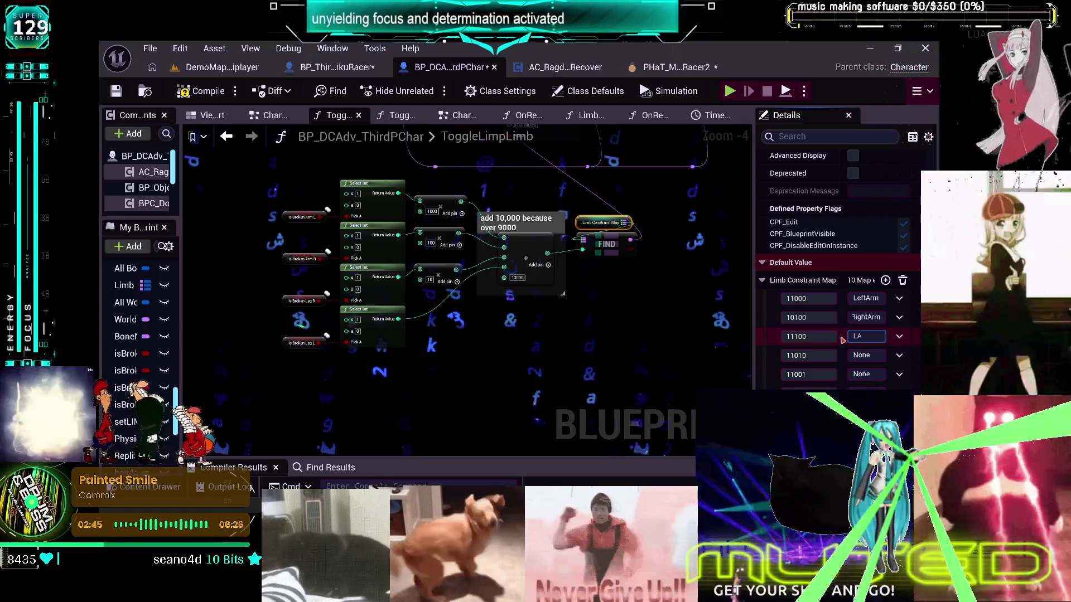
text(rmR)
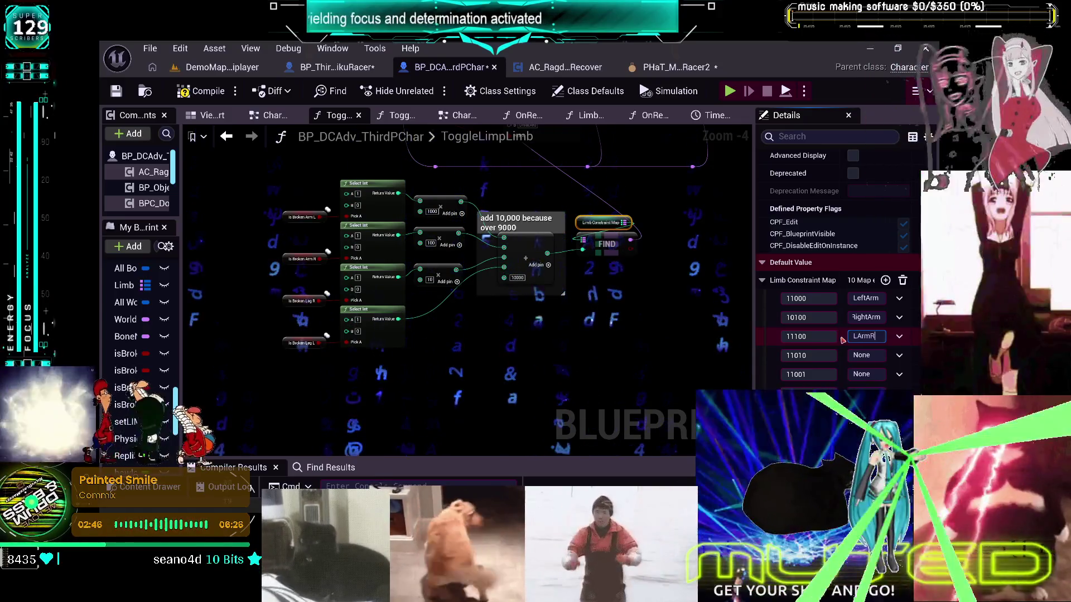
text(Arm)
- Shorten the 11000 and 10100 profile names to LArm and RArm
click(866, 298)
text(LAr)
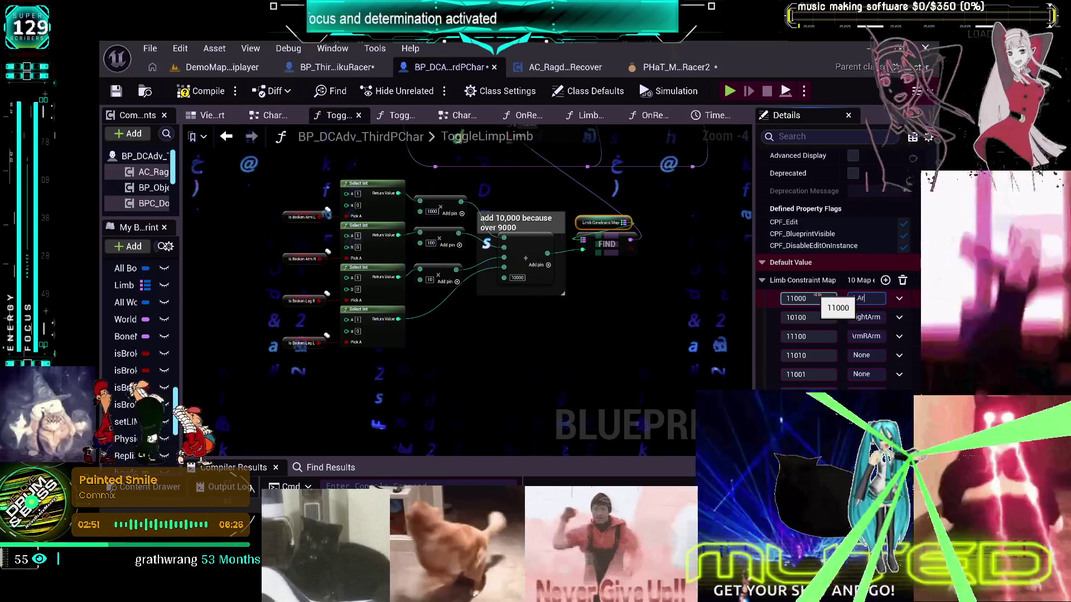
text(m)
click(867, 317)
key(BackSpace)
key(BackSpace)
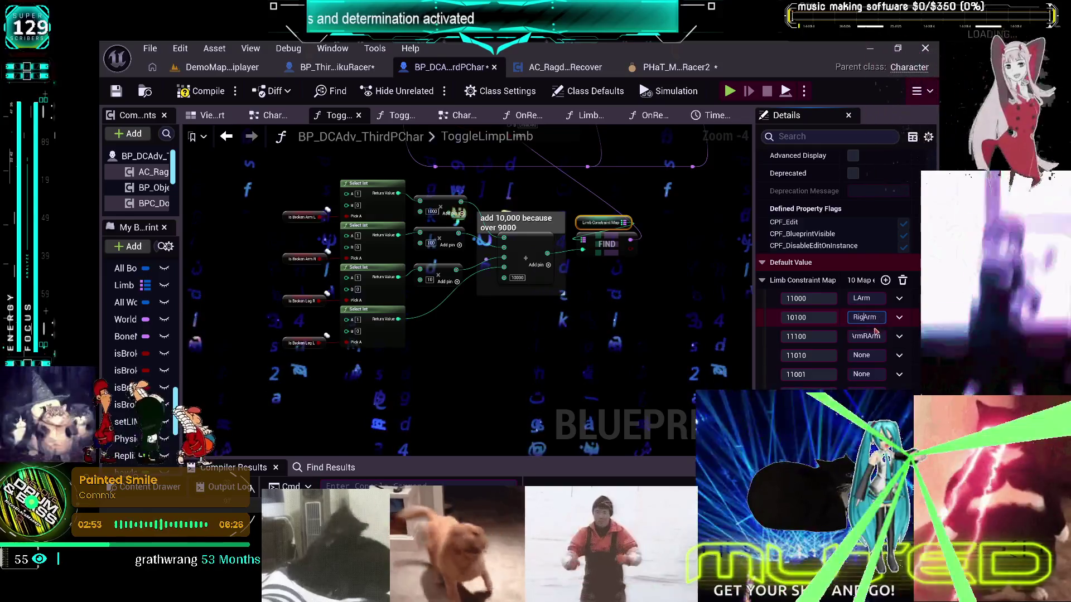
key(BackSpace)
key(BackSpace)
- Map key 11010 to LArmLLeg and key 11001 to LArmRLeg
click(878, 357)
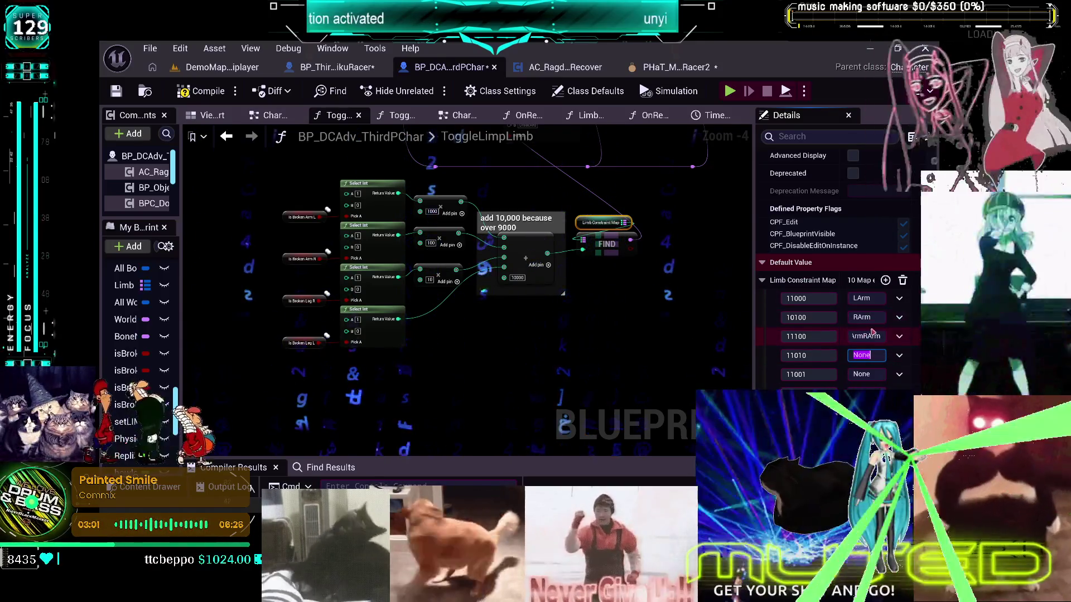
text(LA)
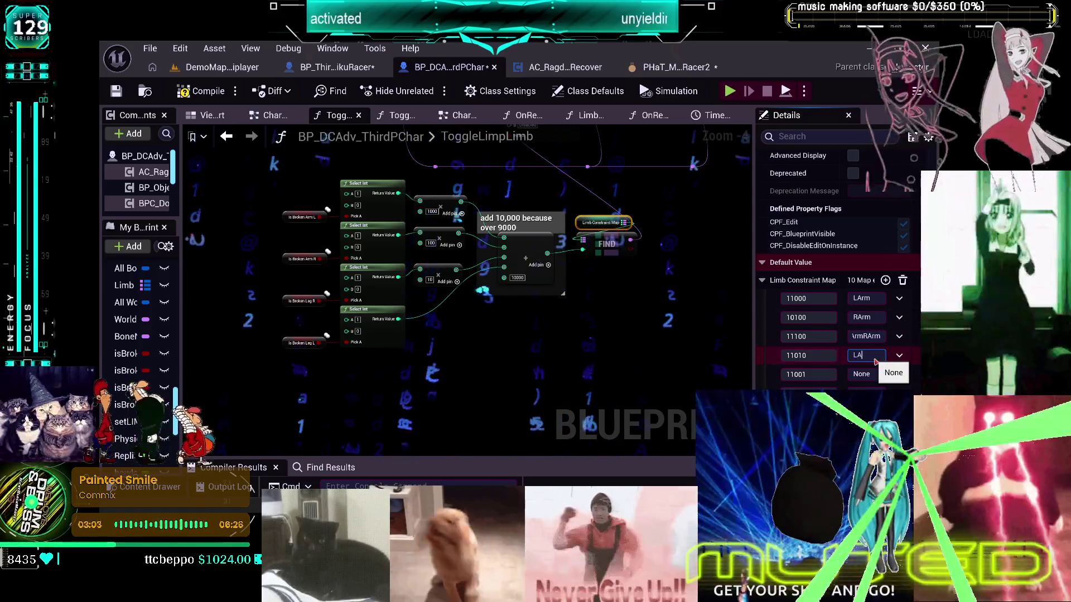
text(rmL)
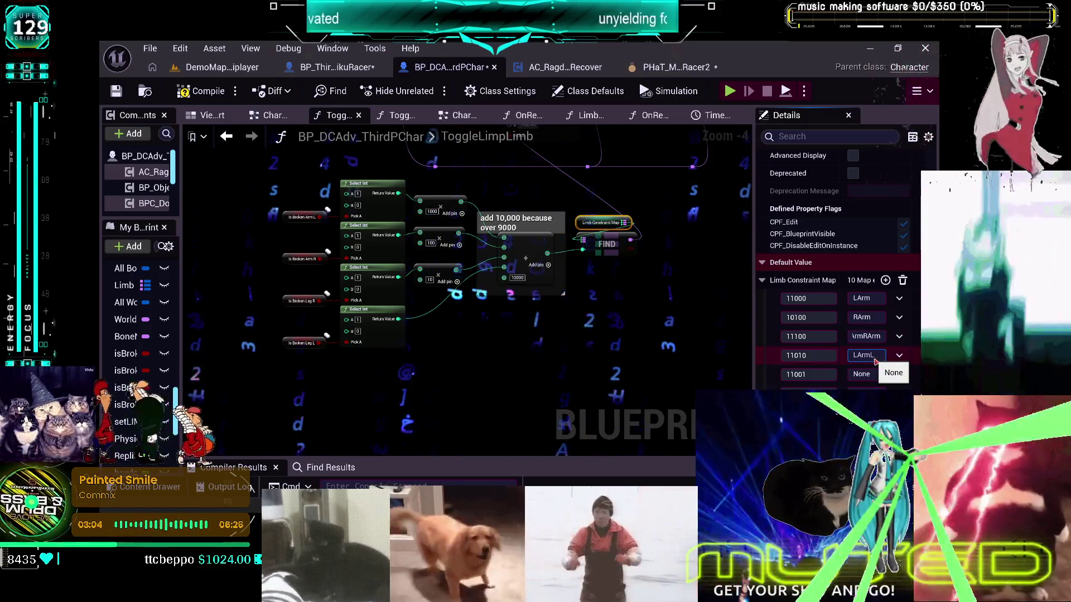
text(Leg)
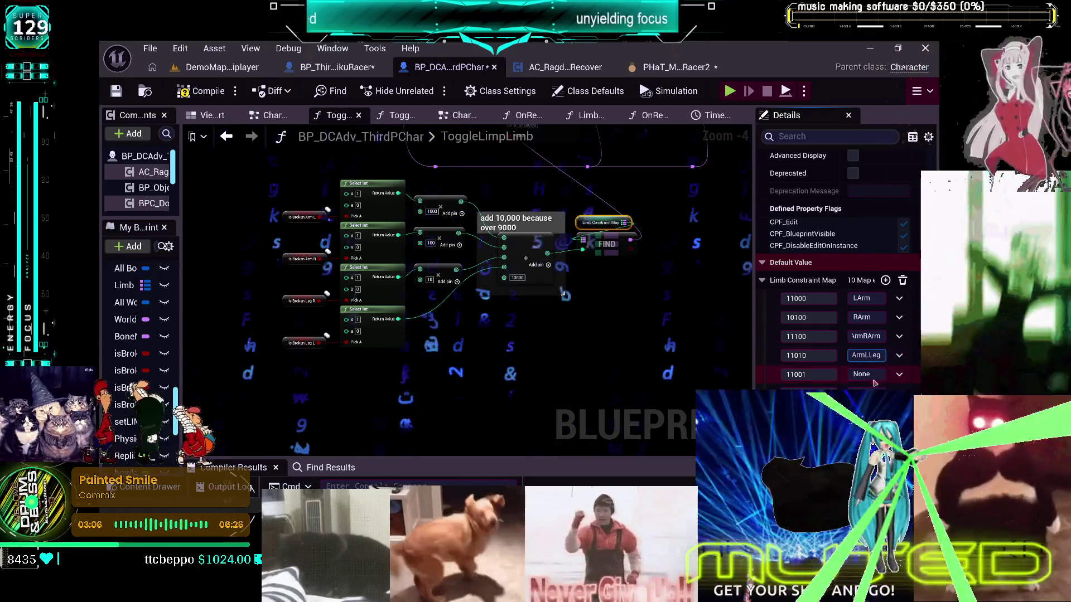
click(873, 377)
text(LA)
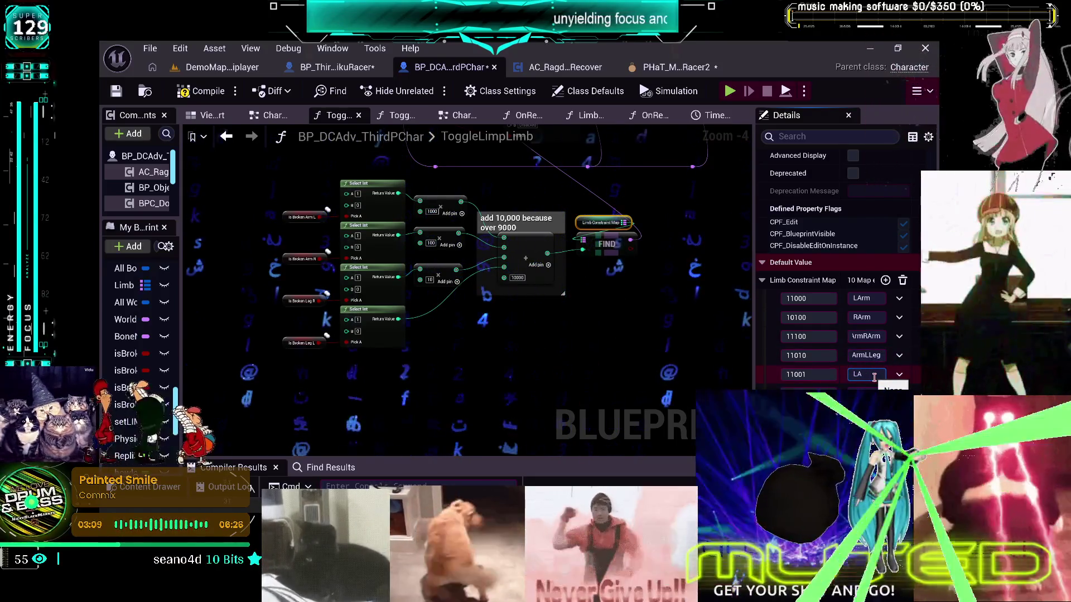
text(rmRLeg)
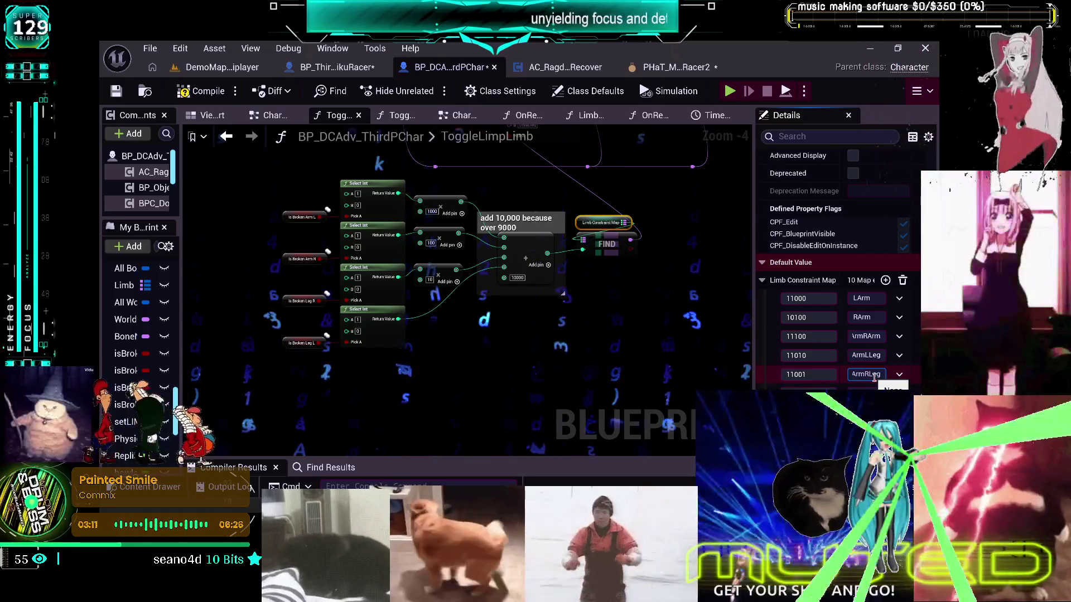
key(Tab)
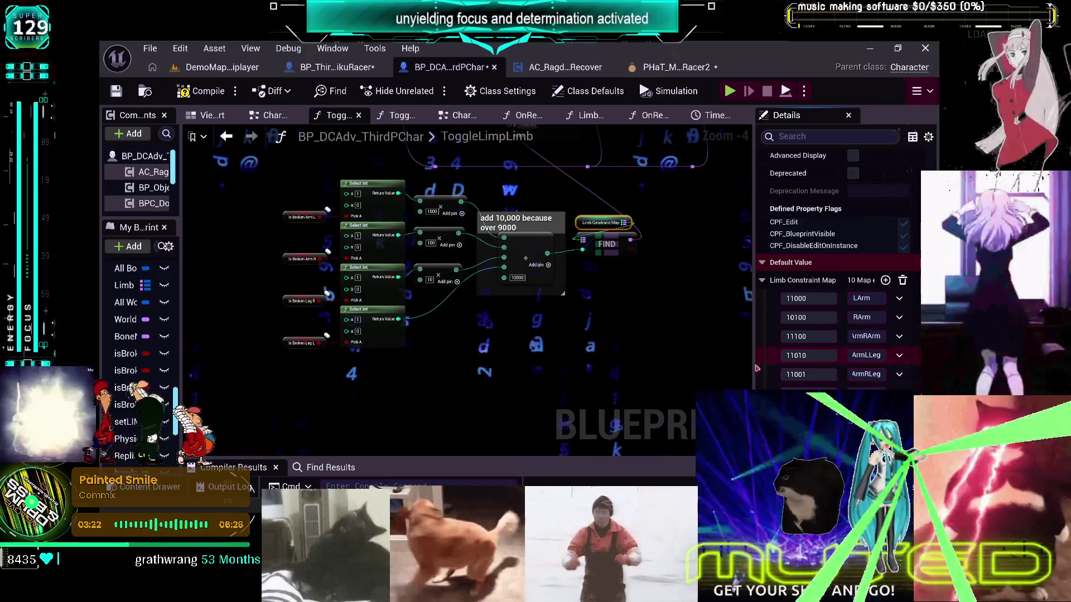
- Widen the Details panel and scroll the Limb Constraint Map entries to read full profile names
drag(754, 359, 665, 360)
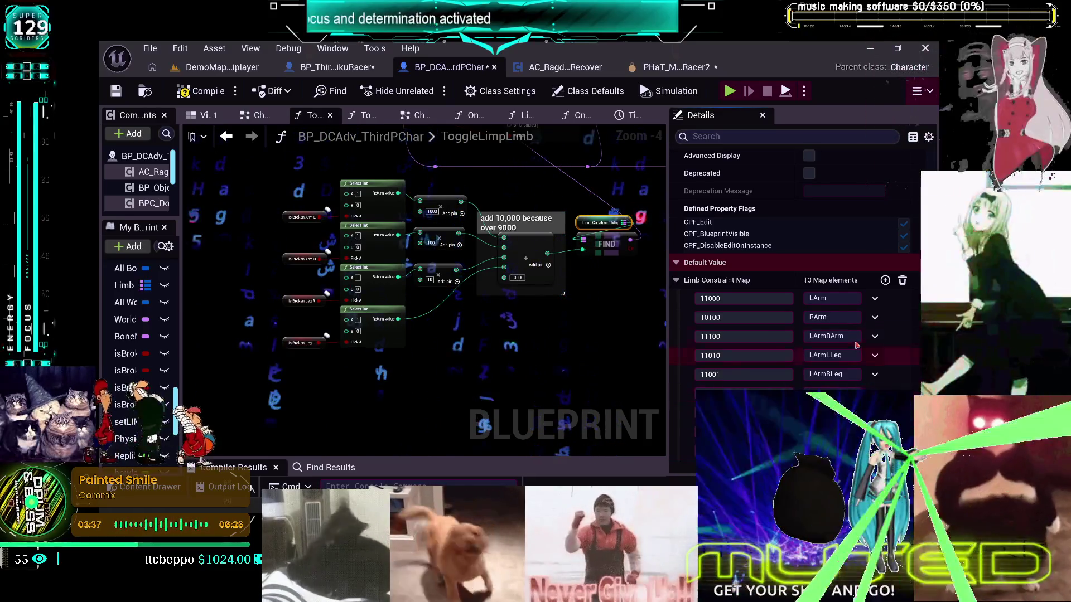
scroll(890, 378, down, 1)
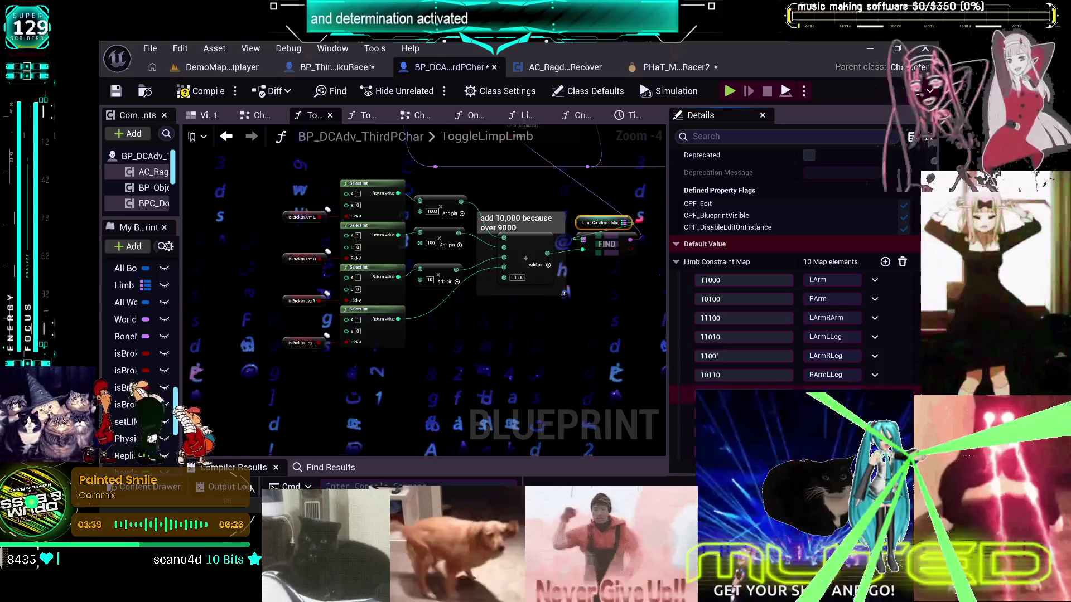
scroll(874, 301, up, 1)
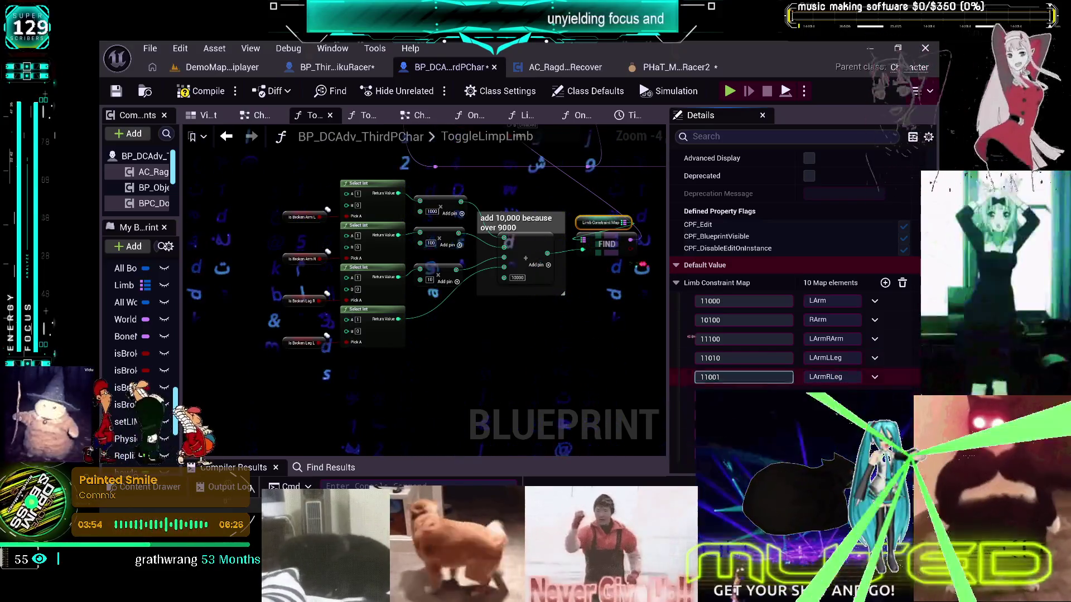
scroll(817, 348, down, 1)
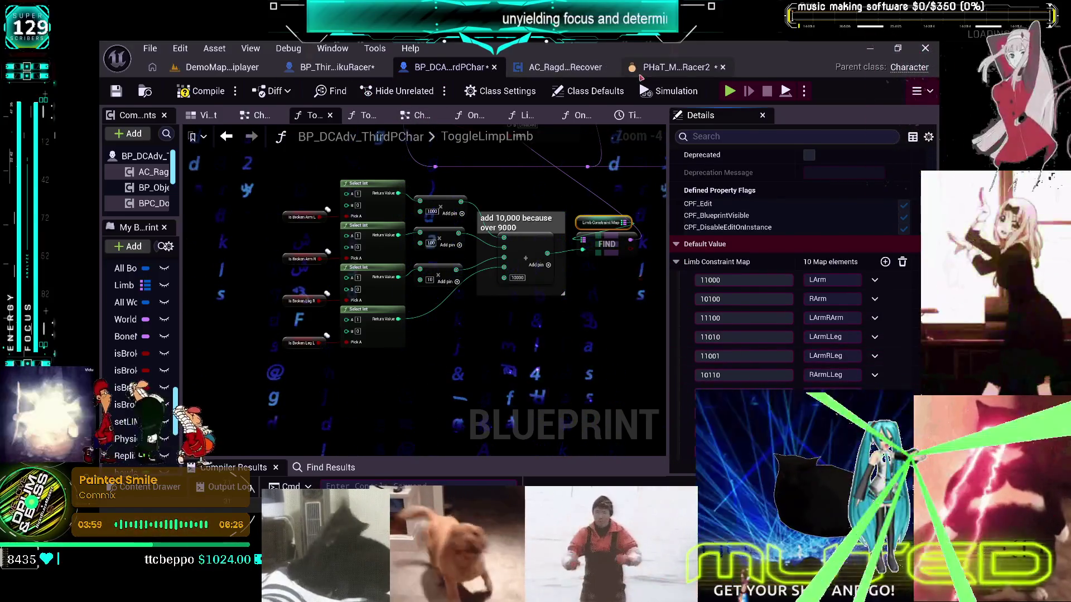
- Check the MikuRacer2 profile list, then return to the ToggleLimpLimb graph
click(674, 67)
click(875, 381)
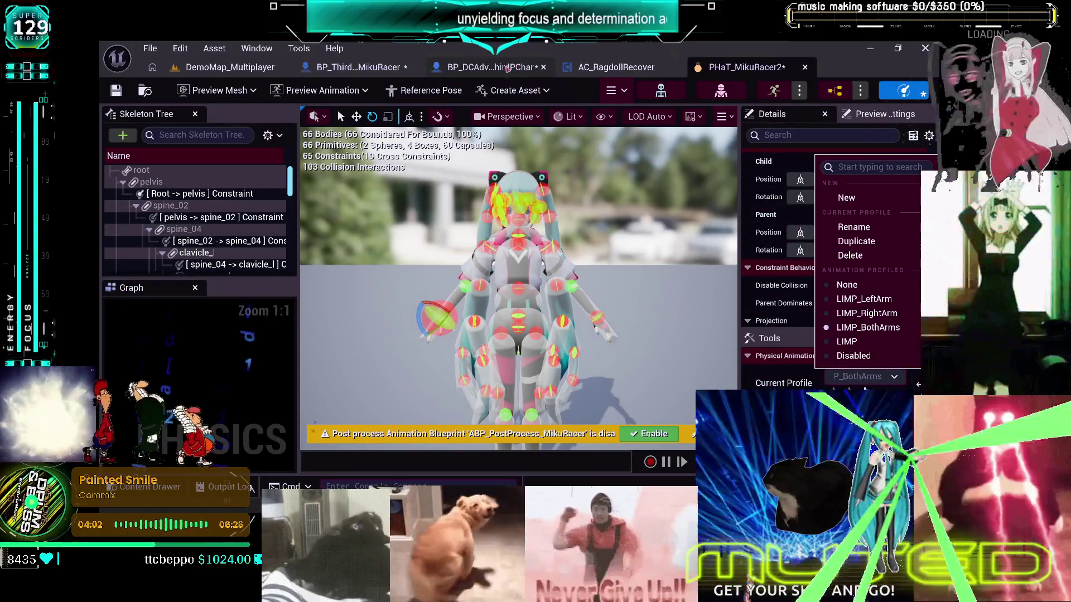
click(388, 67)
click(527, 67)
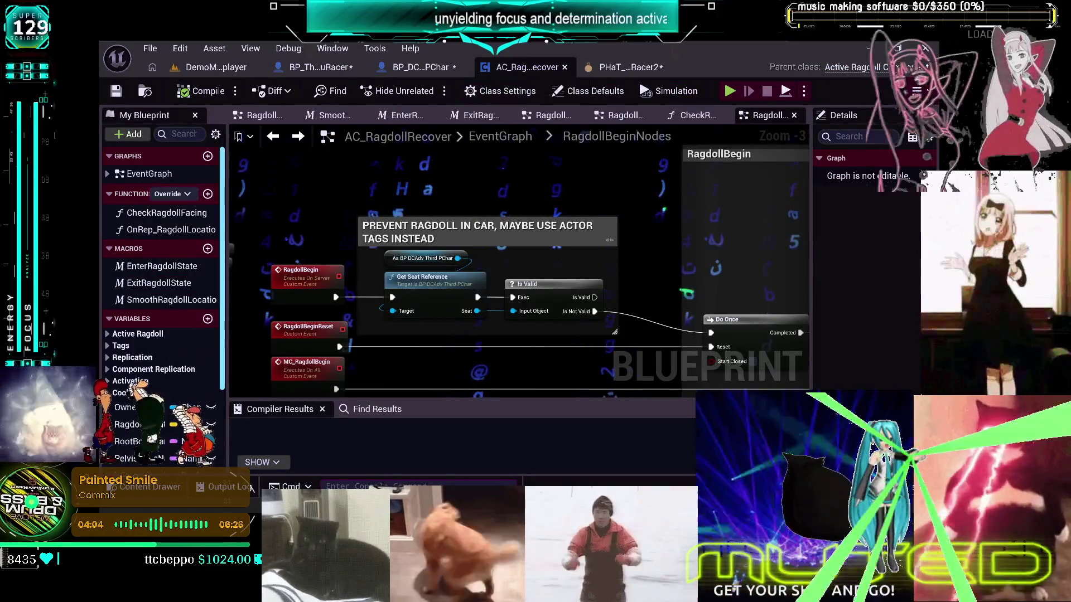
click(439, 68)
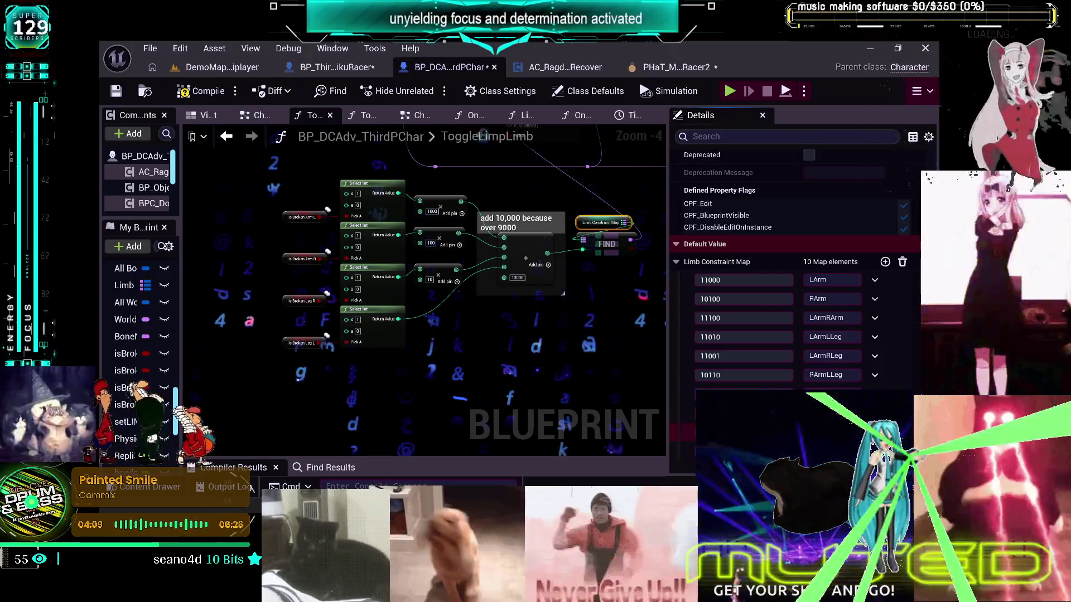
click(584, 395)
- Compile and save BP_DCAdv_ThirdPChar, then show MikuRacer2's animation profile list
click(211, 96)
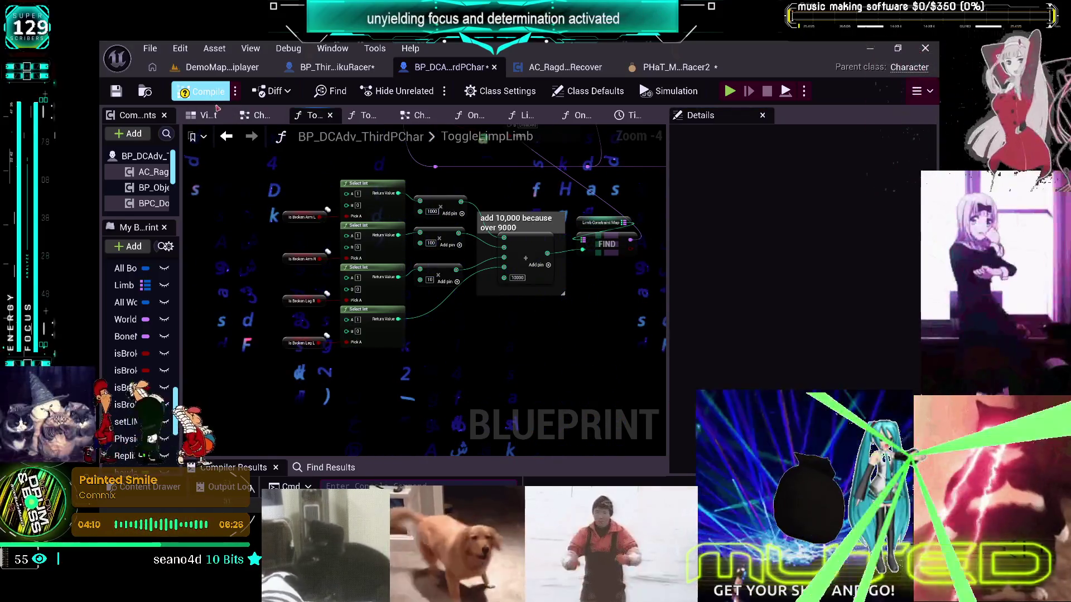
click(151, 49)
click(167, 142)
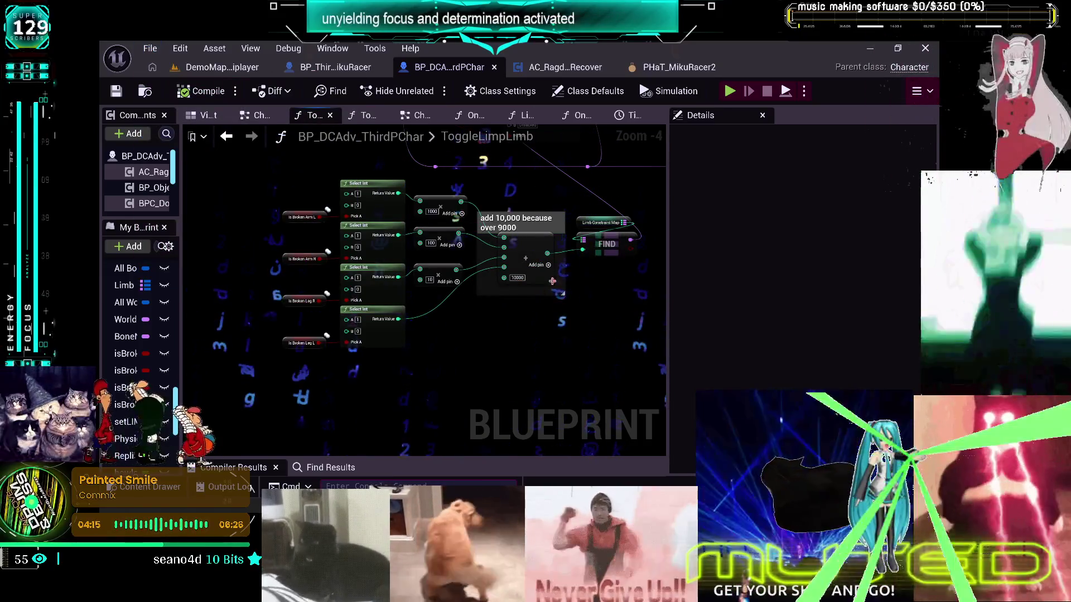
click(602, 223)
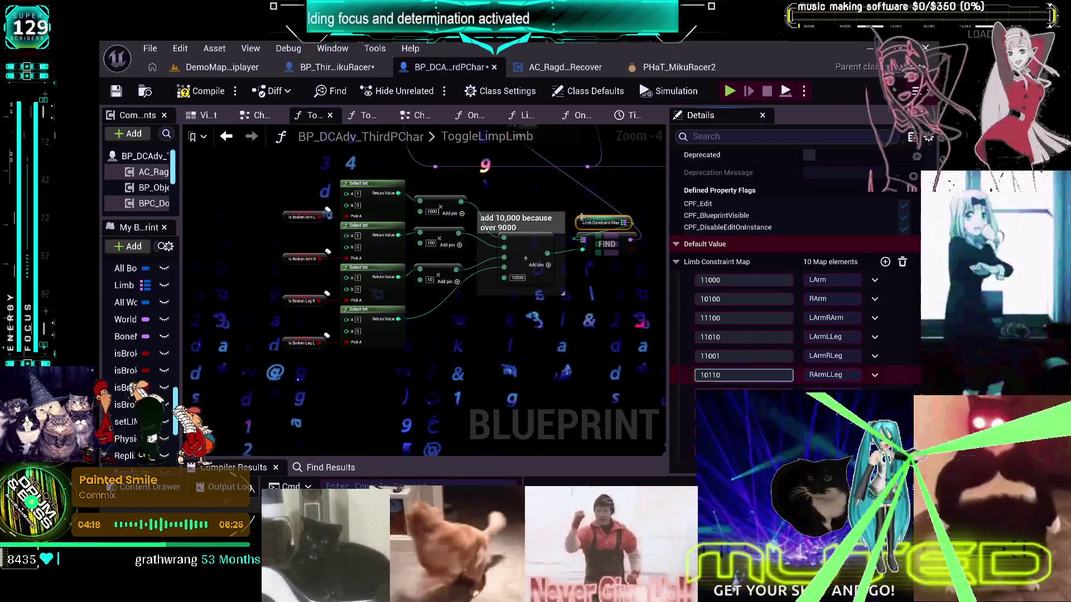
click(117, 94)
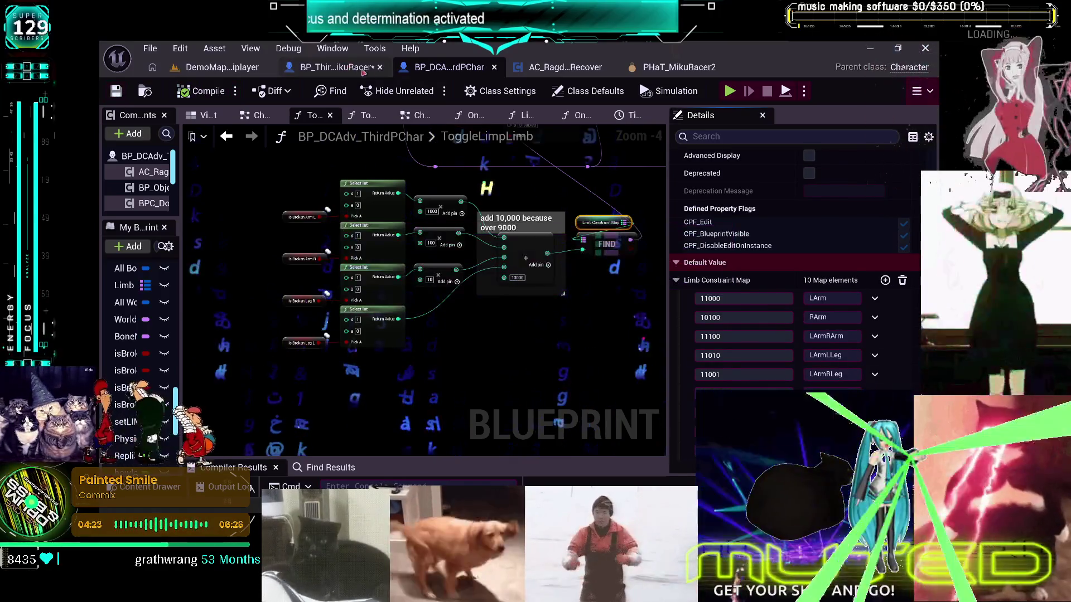
click(661, 70)
click(867, 377)
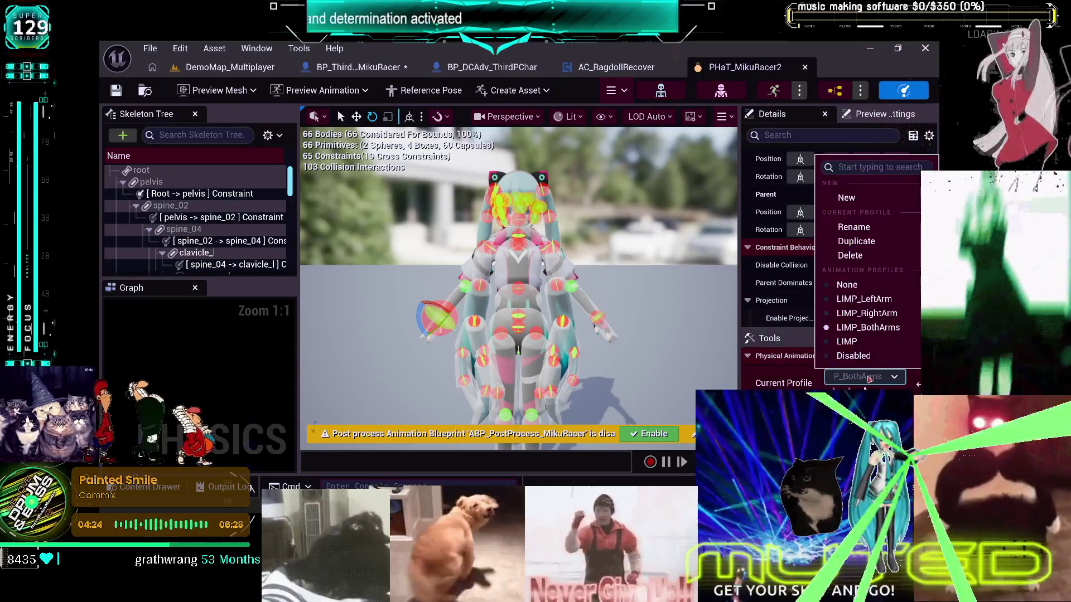
- Make Nice the current physical animation profile of the MikuRacer2 physics asset
click(876, 357)
click(867, 378)
click(859, 369)
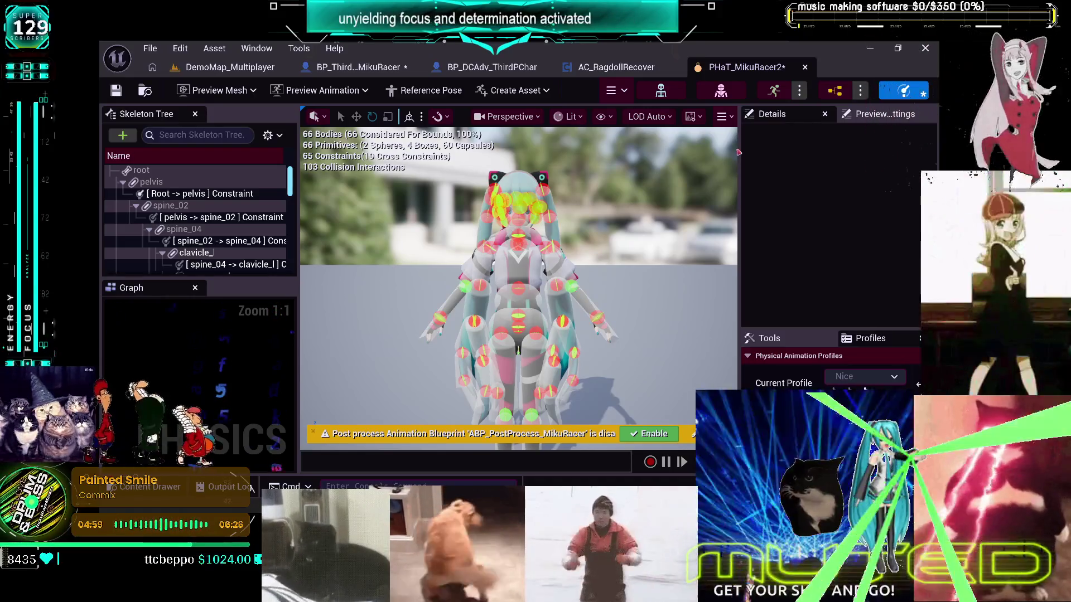
click(150, 48)
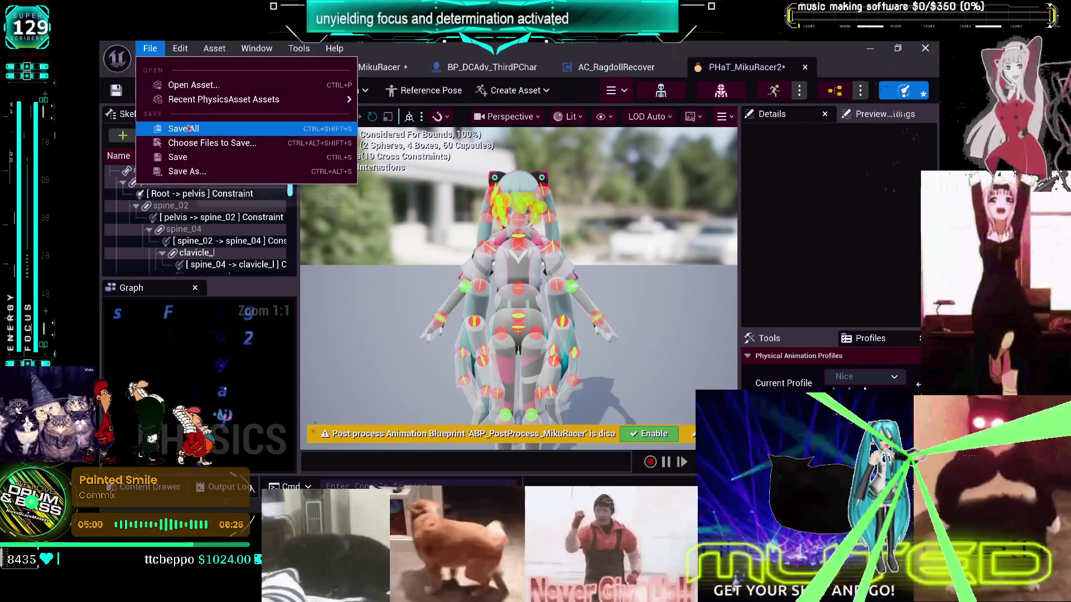
- Save all modified assets and return to the ToggleLimpLimb graph
click(178, 112)
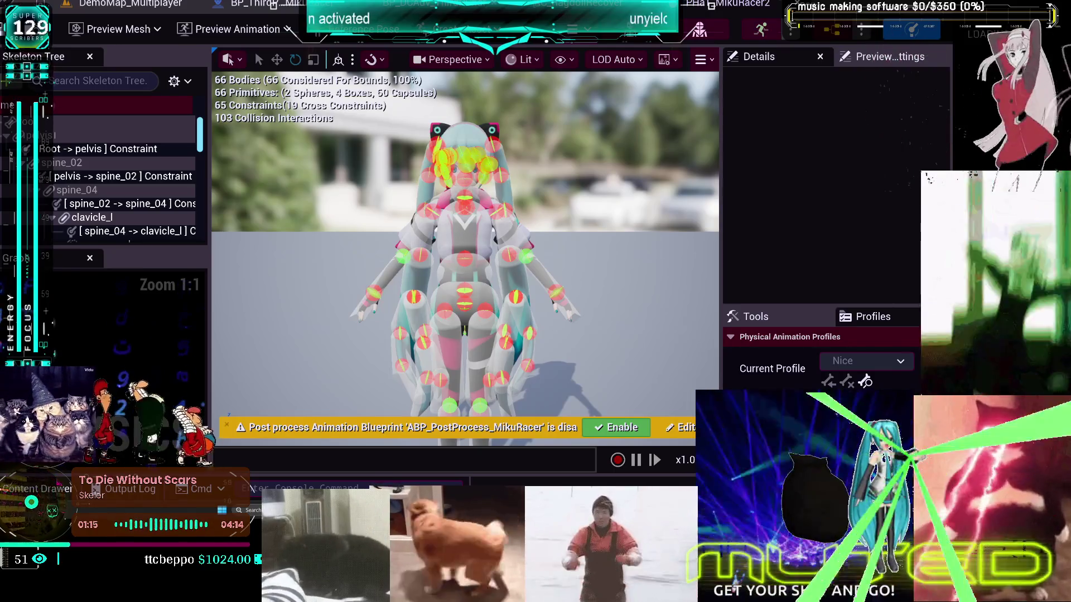
key(ctrl+Tab)
key(ctrl+Tab)
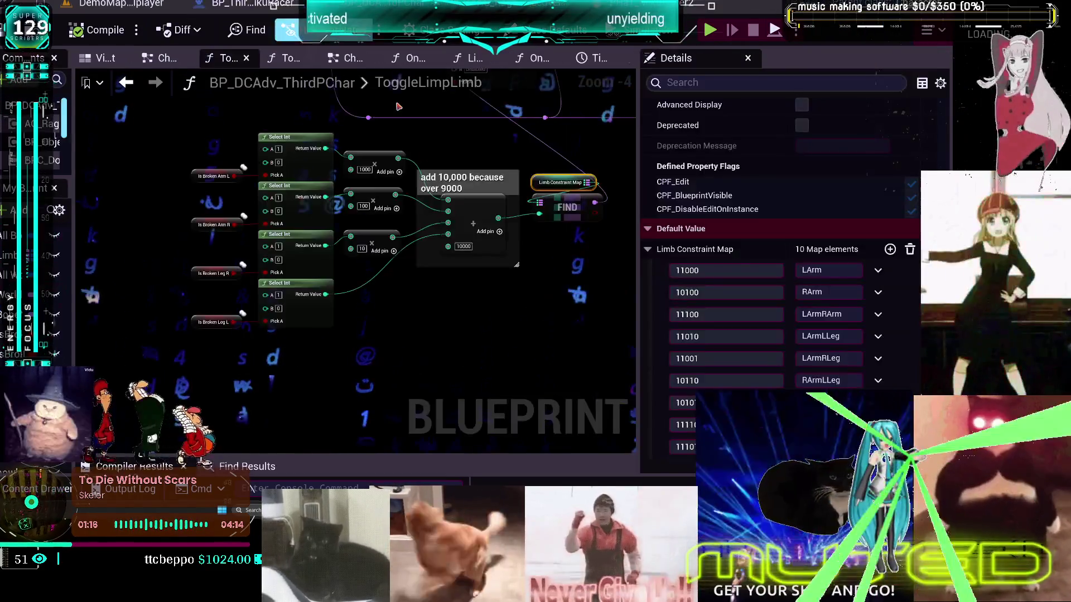
- Drag the selected FIND node left to sit above the comment
scroll(347, 188, up, 1)
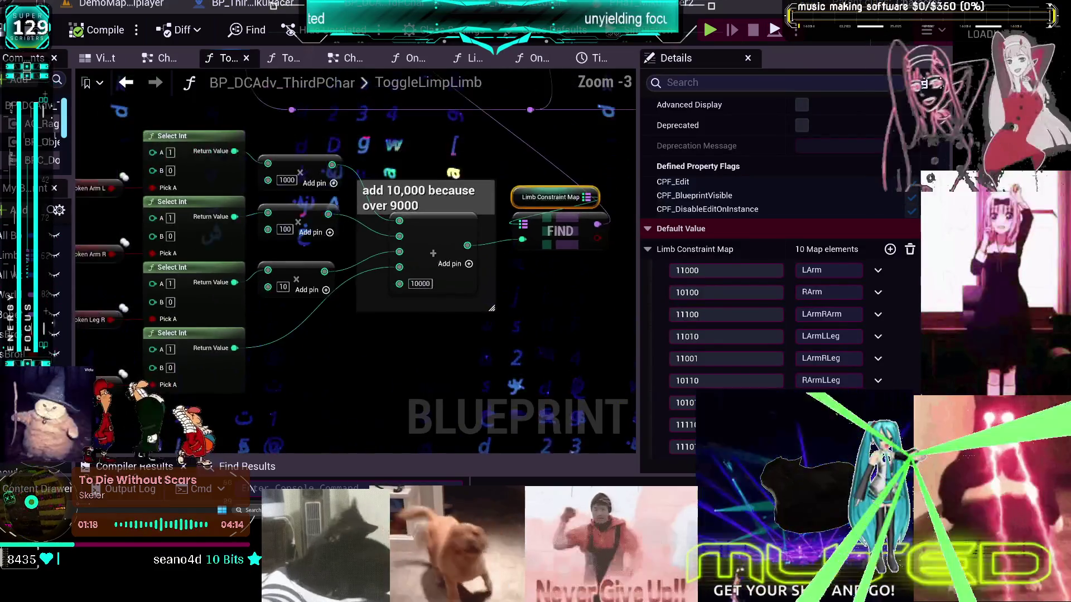
drag(593, 302, 564, 304)
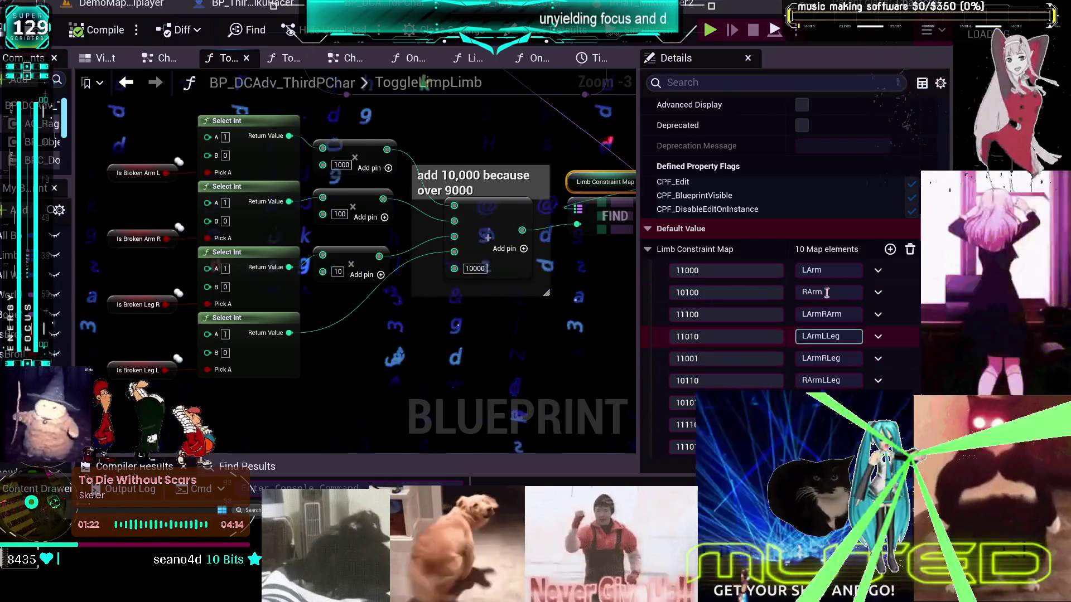
click(592, 218)
mouse_move(593, 218)
mouse_down()
mouse_move(522, 313)
mouse_move(509, 159)
mouse_move(454, 117)
mouse_move(553, 218)
mouse_up()
- Select the Limb Constraint Map variable and bring its ten Default Value entries into view
click(502, 155)
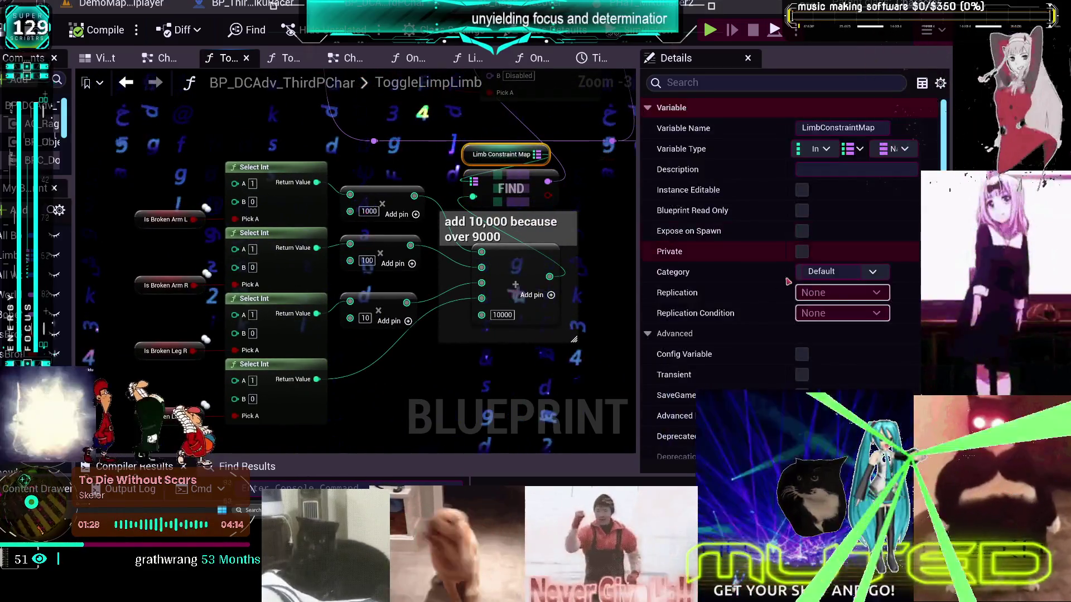
scroll(759, 309, down, 3)
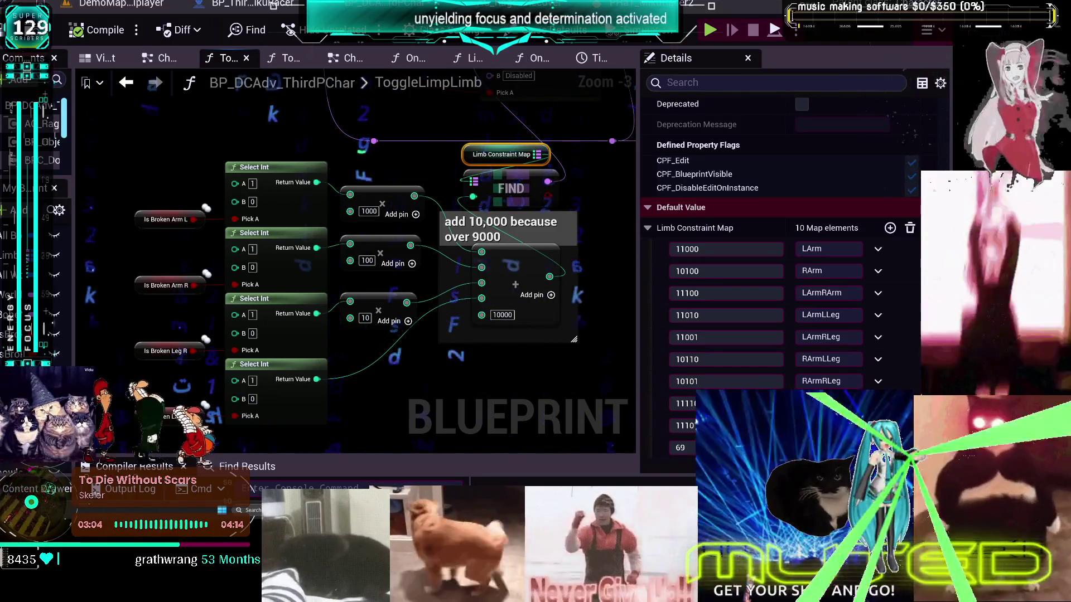
click(818, 246)
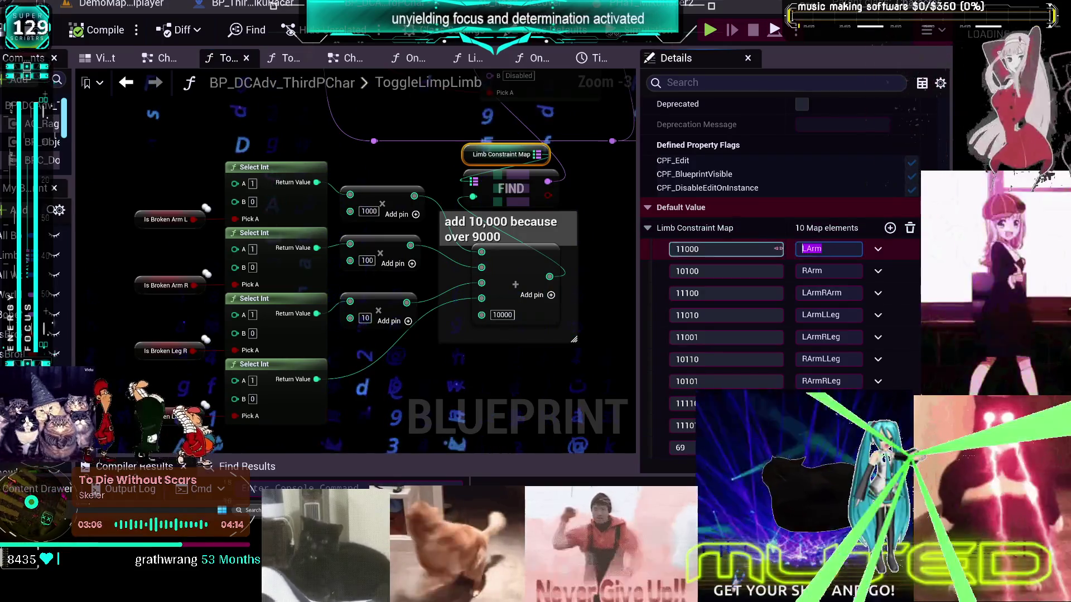
- Rename the LIMP_LeftArm profile to LArm, matching the map's 11000 value
key(ctrl+Tab)
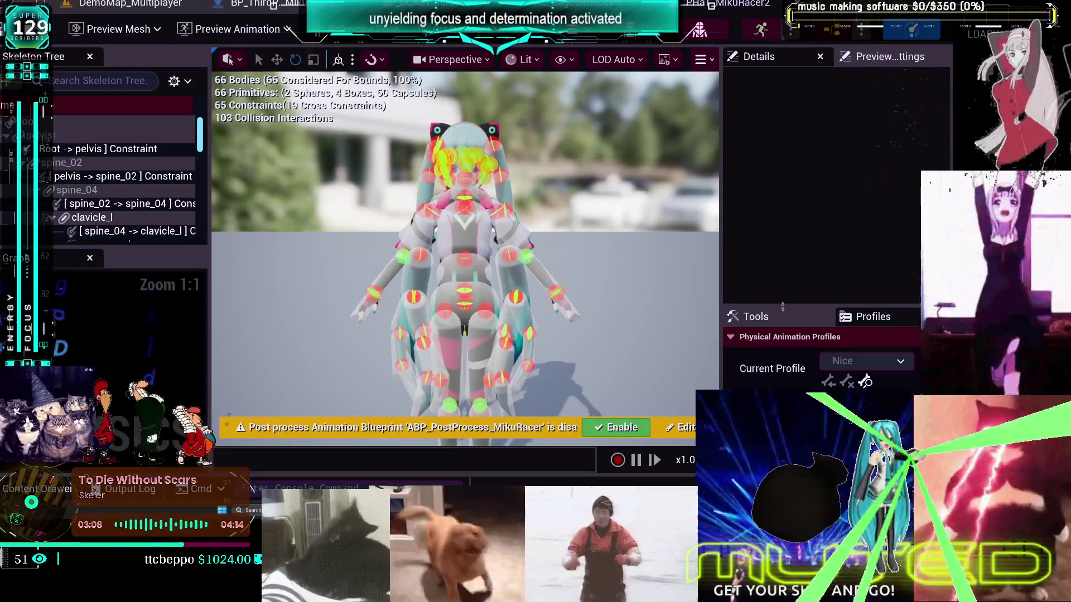
drag(776, 305, 776, 118)
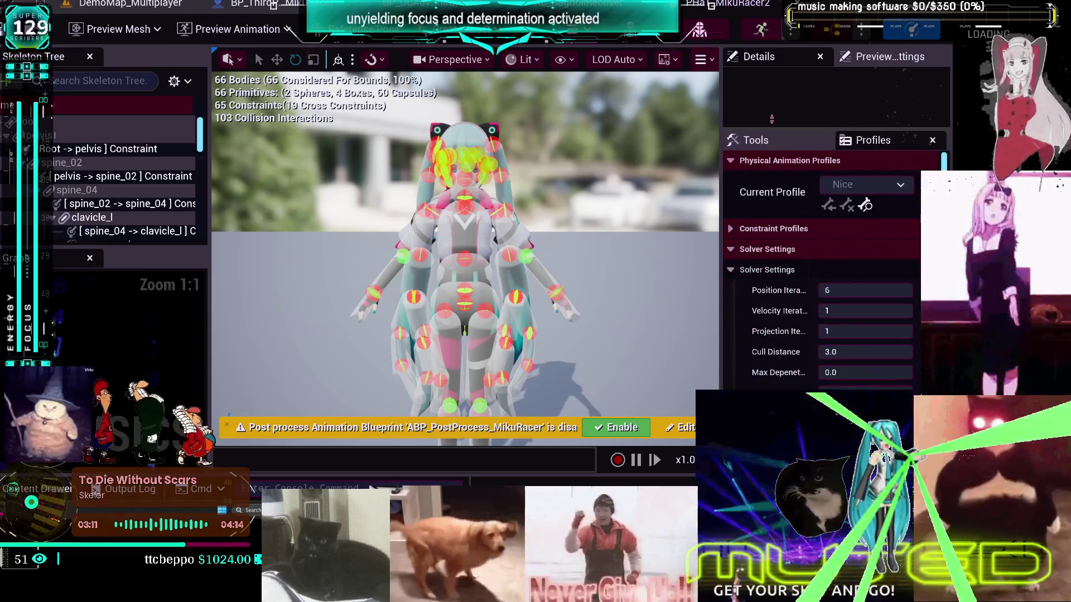
click(867, 173)
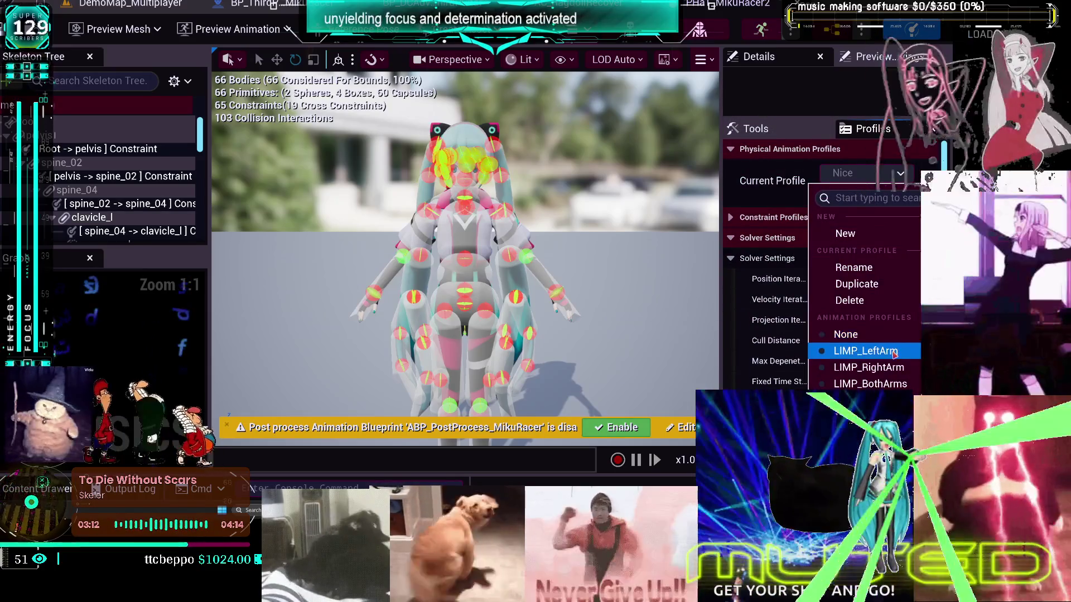
click(894, 351)
right_click(804, 183)
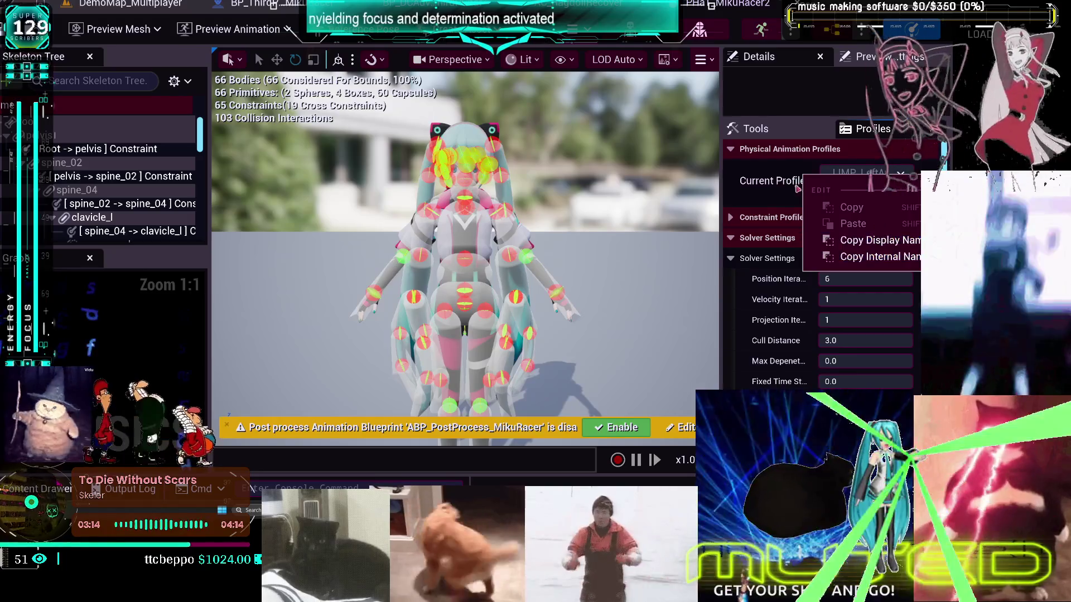
click(801, 189)
click(890, 178)
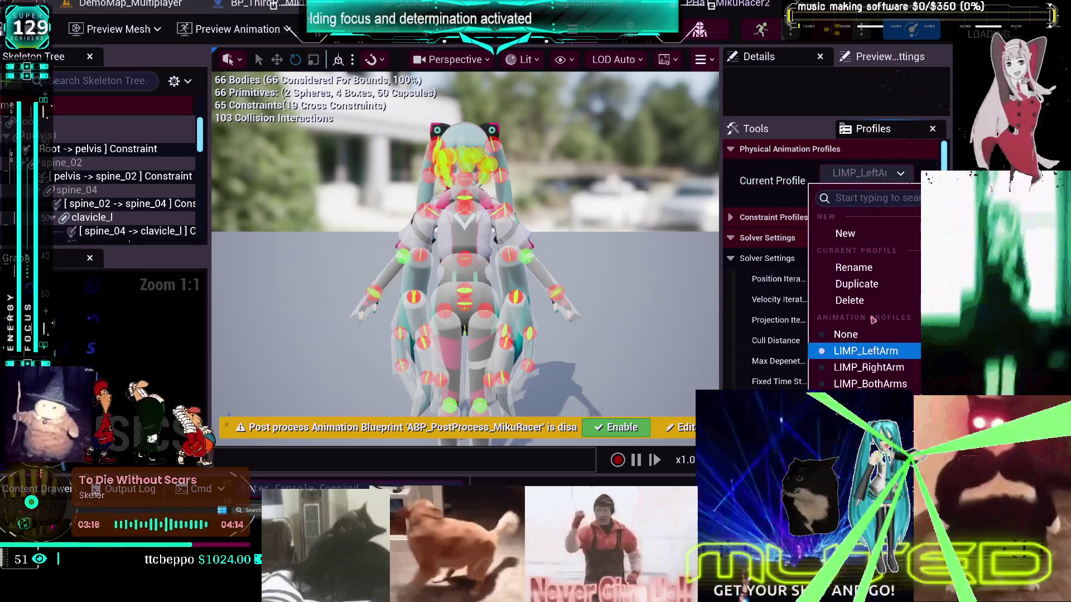
click(879, 273)
click(892, 176)
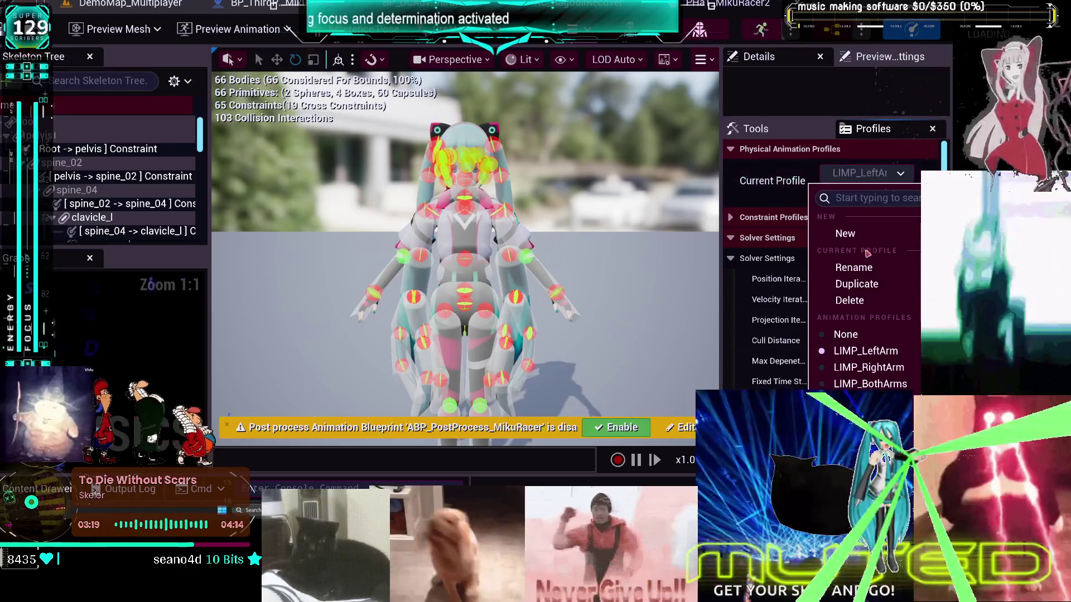
click(867, 270)
text(LArm)
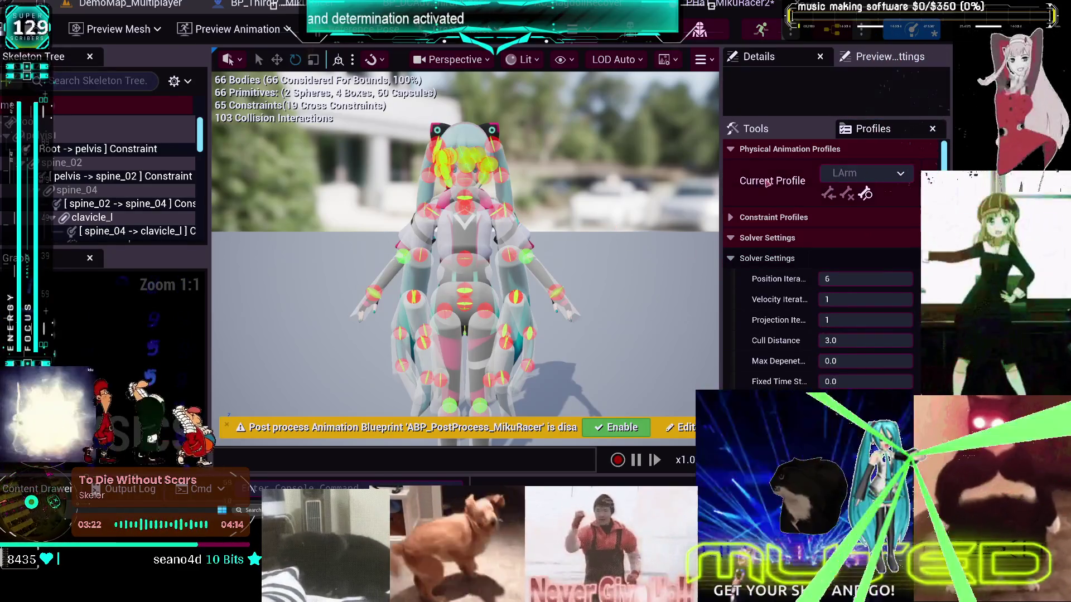
- Rename the LIMP_RightArm profile to RArm, copied from the map's 10100 value
key(ctrl+Tab)
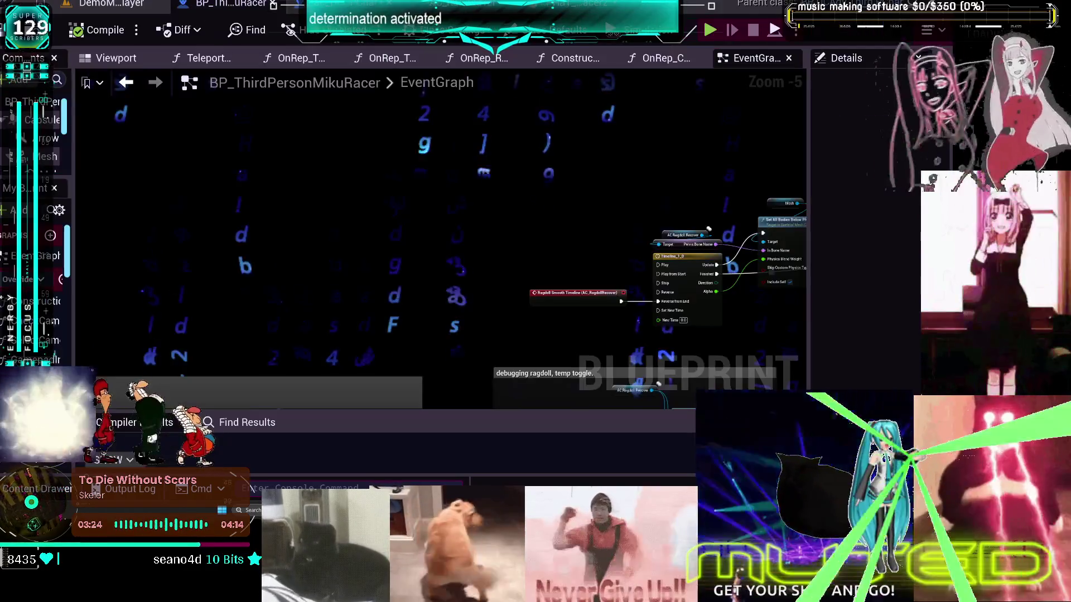
key(ctrl+Tab)
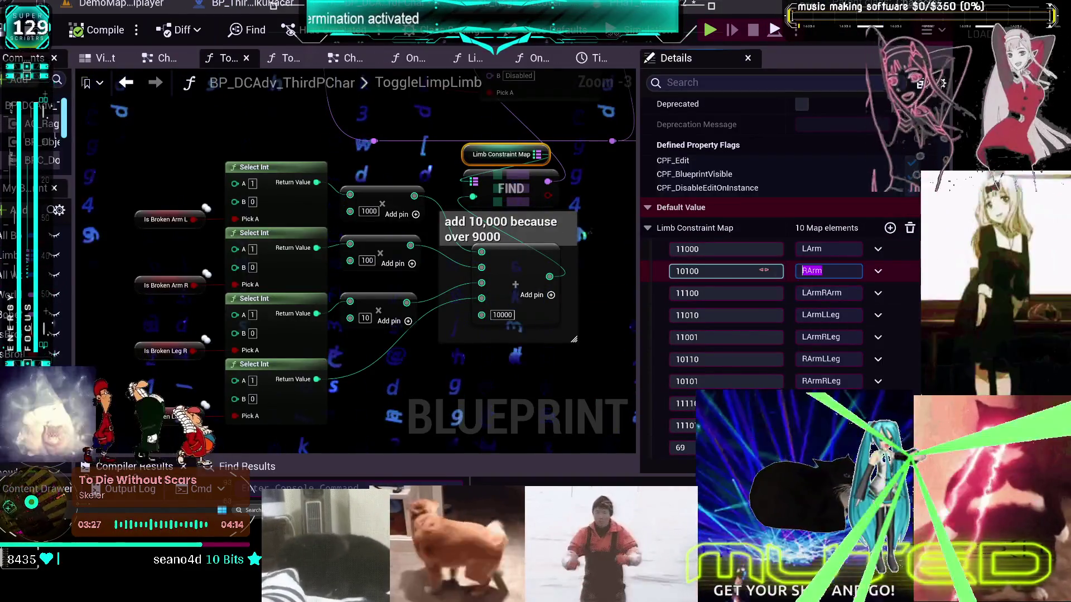
key(ctrl+Tab)
click(861, 176)
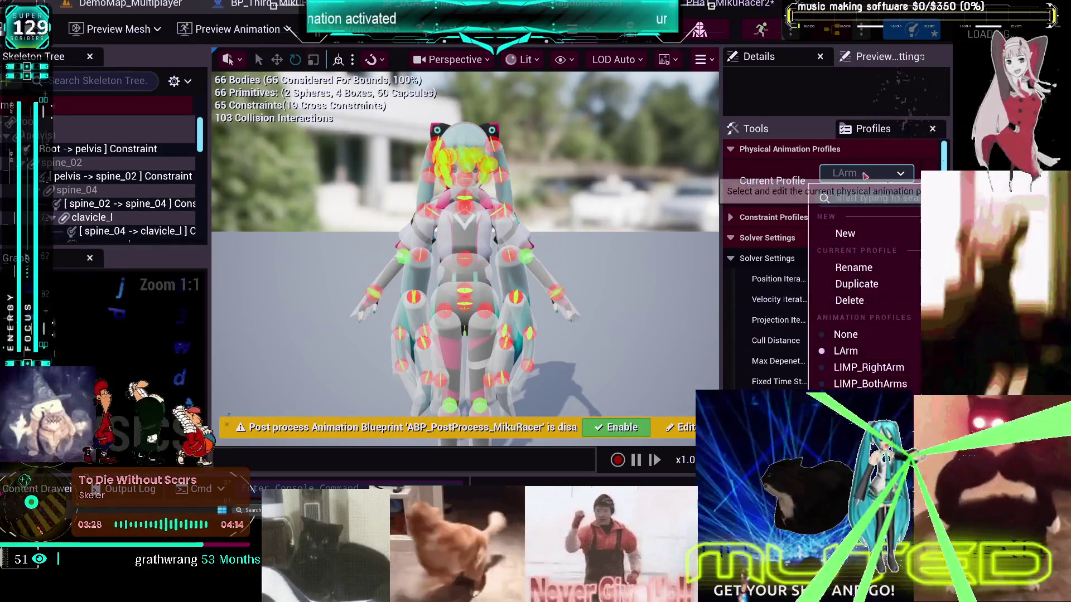
click(880, 374)
click(865, 174)
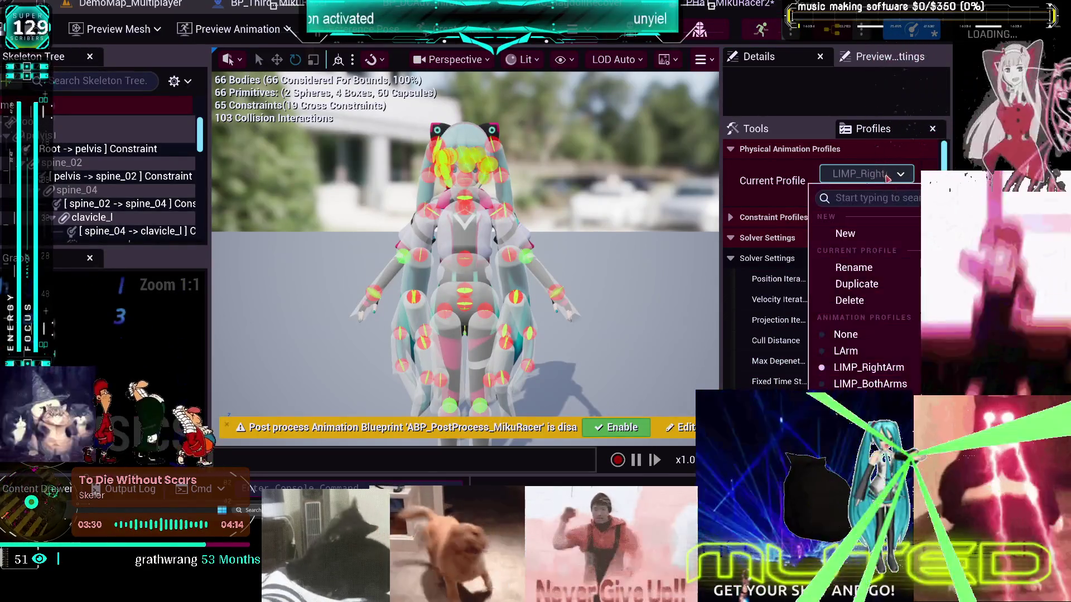
key(Escape)
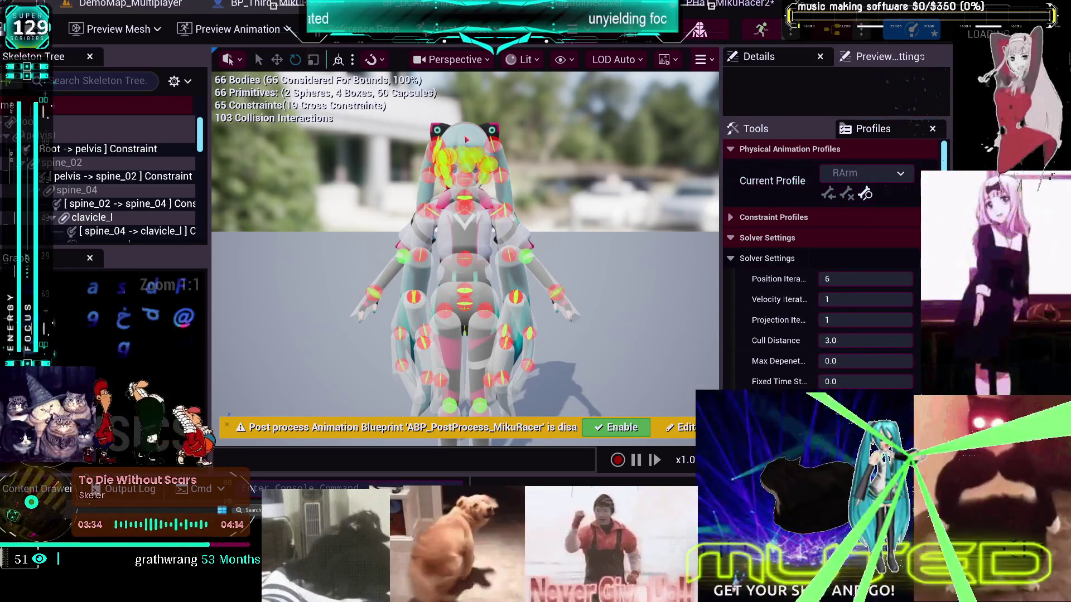
key(alt+Tab)
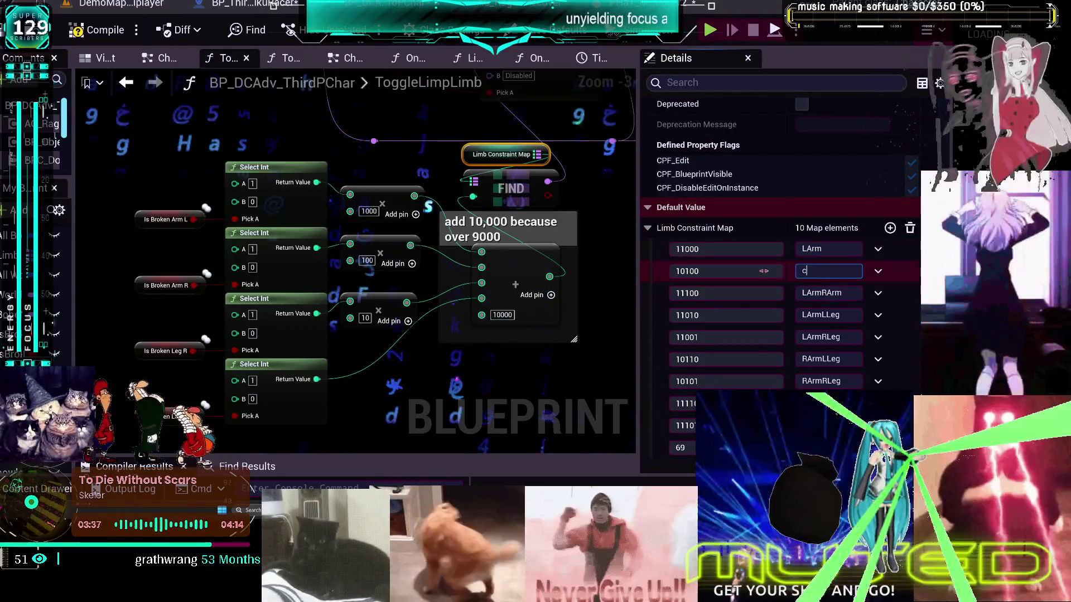
key(Escape)
- Rename the LIMP_BothArms profile to LArmRArm
click(826, 293)
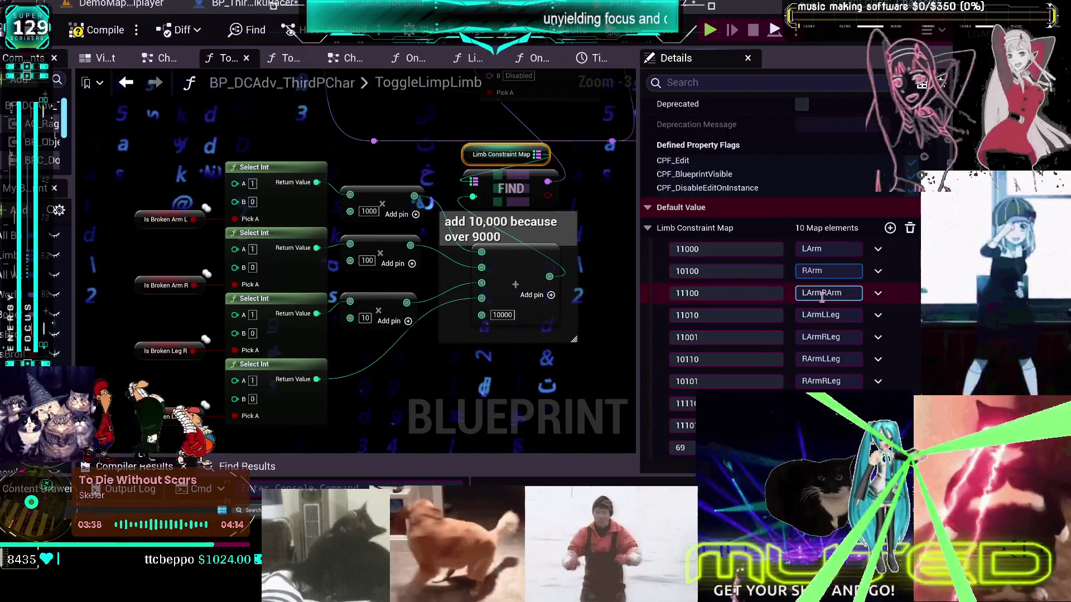
key(alt+Tab)
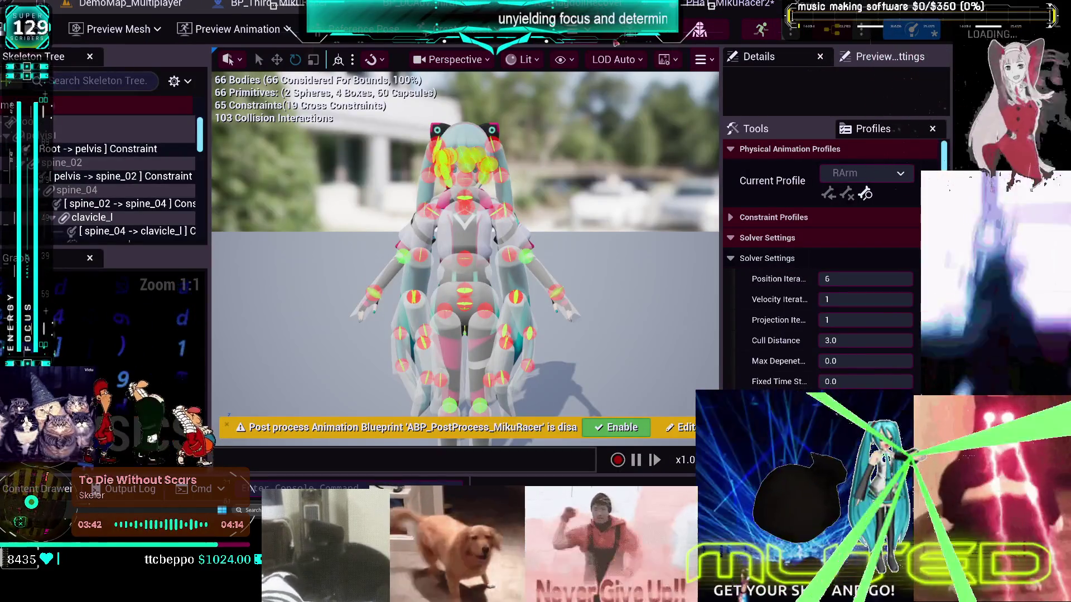
click(868, 177)
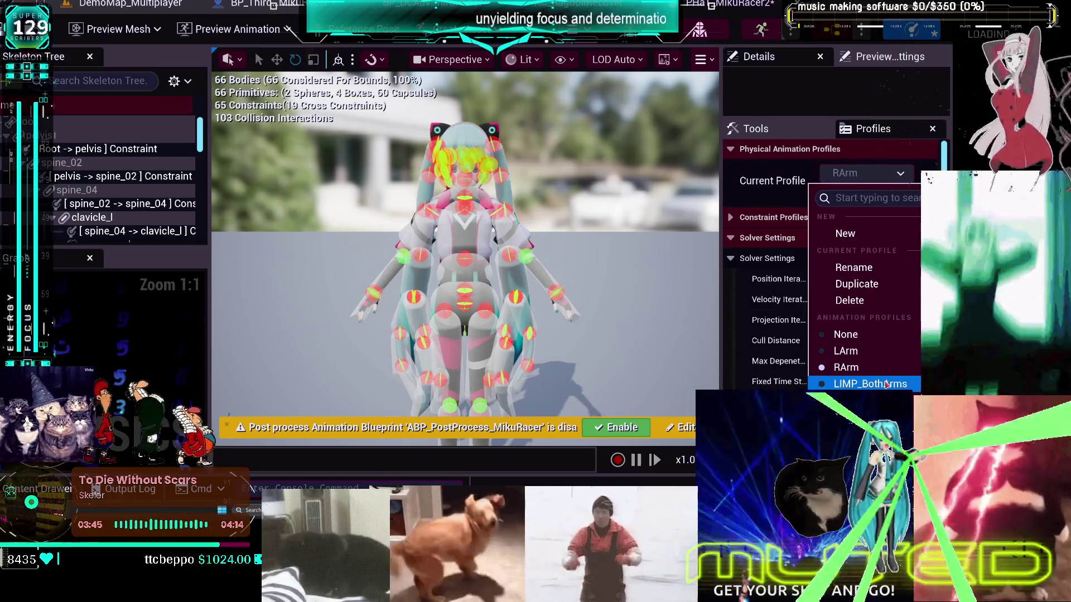
click(887, 384)
click(867, 174)
click(865, 272)
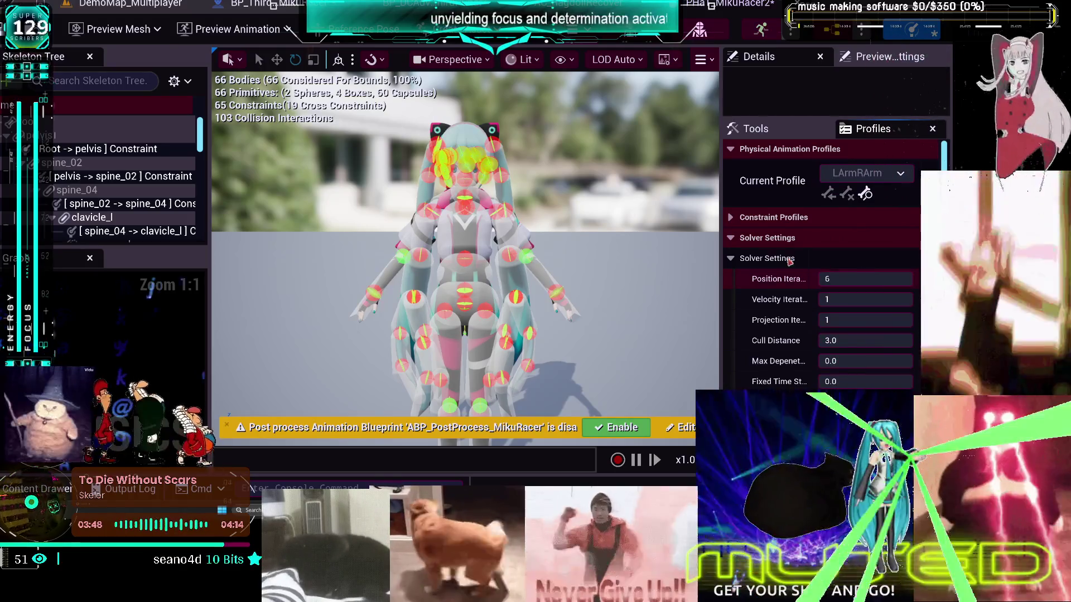
- Rename the LIMP profile to LArmLLeg after checking the map value
click(257, 3)
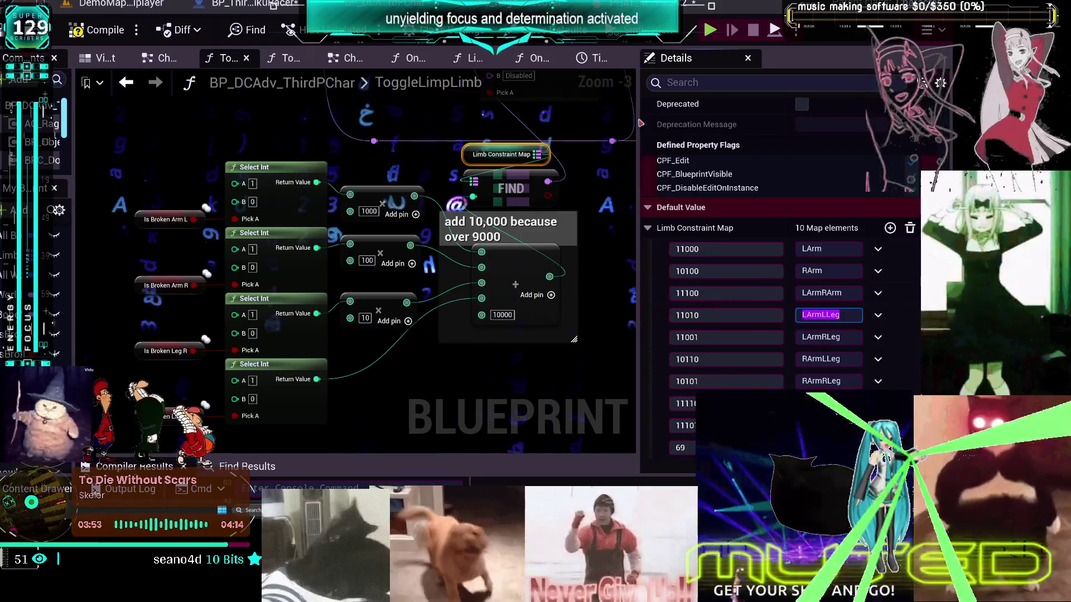
click(719, 4)
click(867, 173)
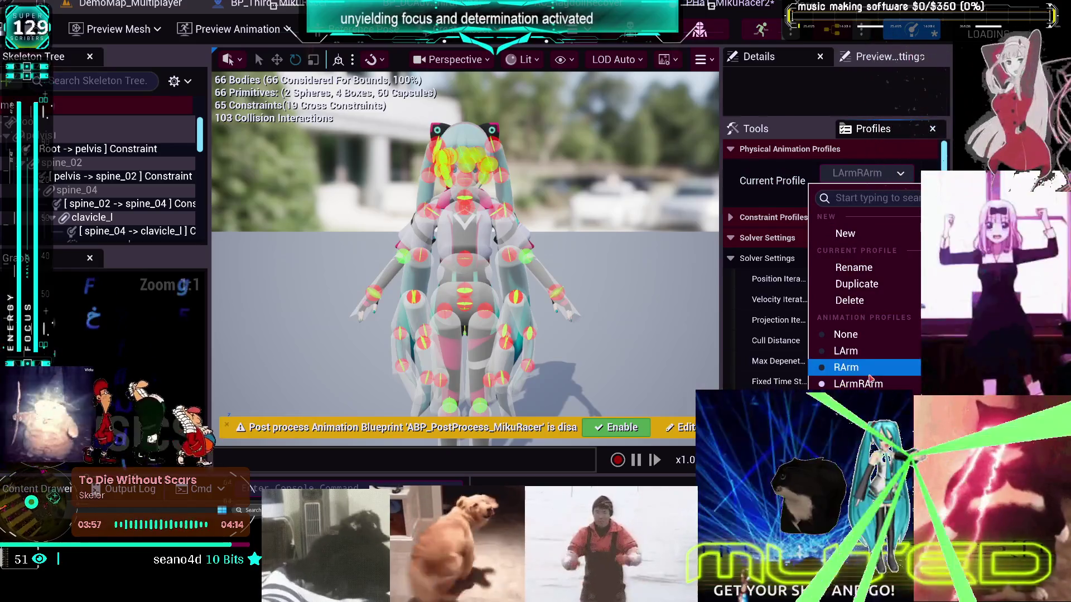
click(848, 400)
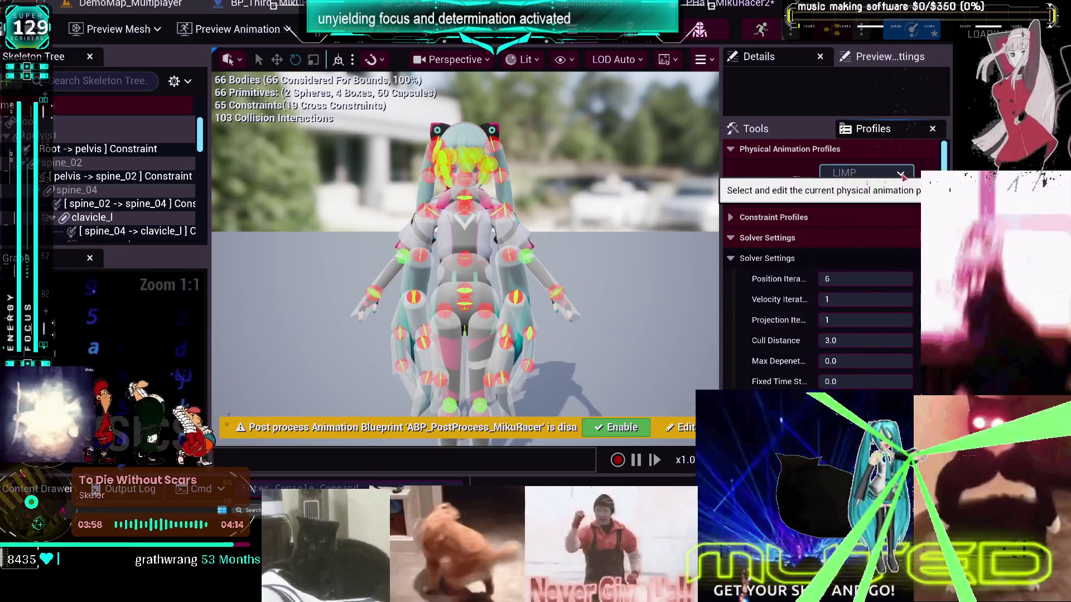
click(902, 175)
click(862, 272)
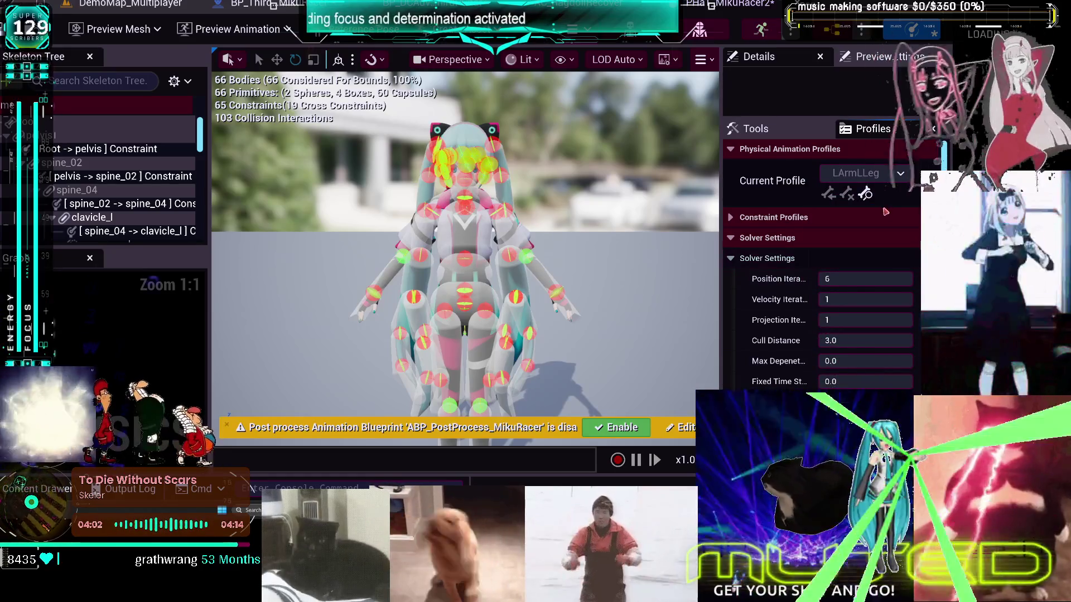
- Duplicate the LArmLLeg profile six times to create profiles for the remaining entries
click(900, 175)
click(873, 285)
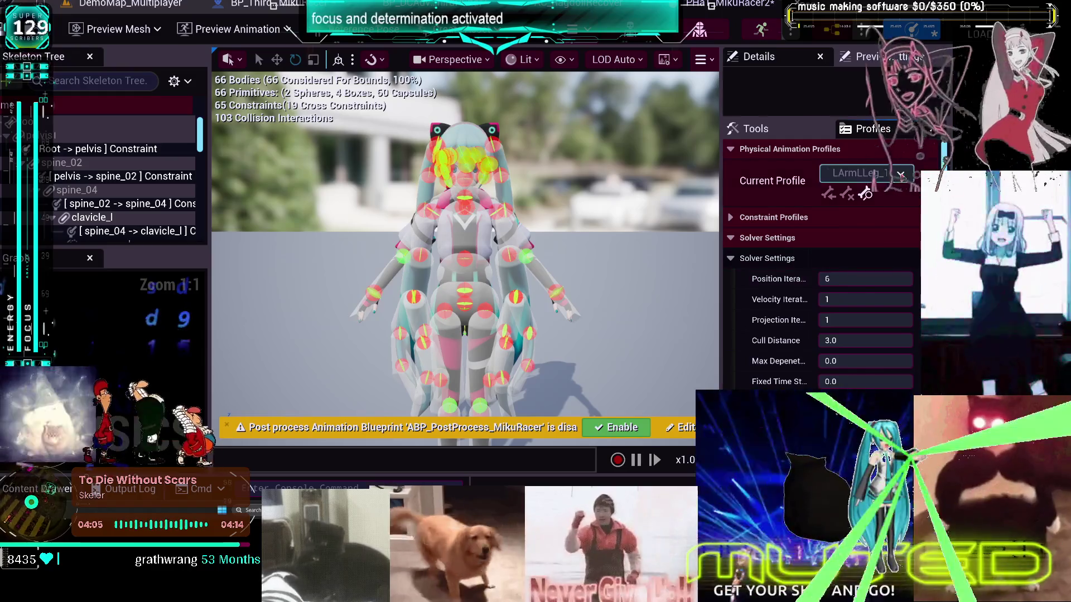
click(900, 174)
click(870, 284)
click(900, 175)
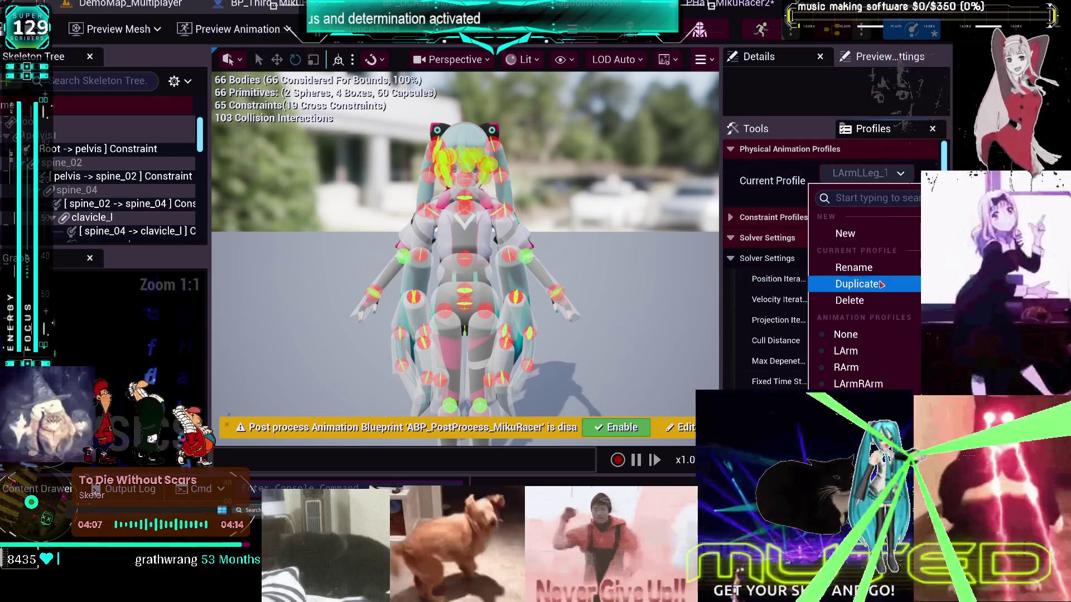
click(881, 284)
click(900, 173)
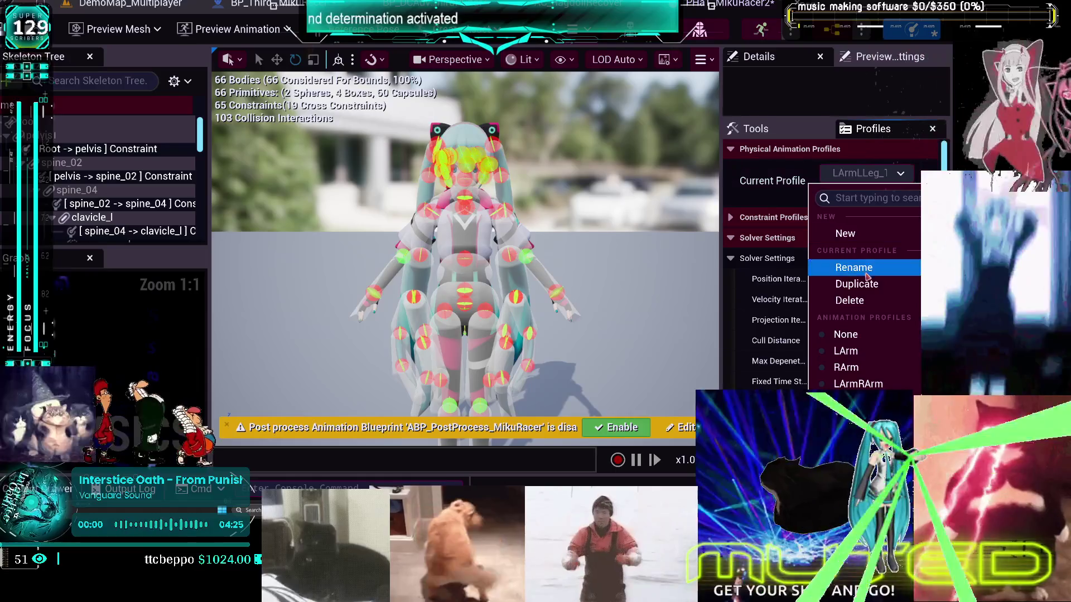
click(866, 284)
click(901, 174)
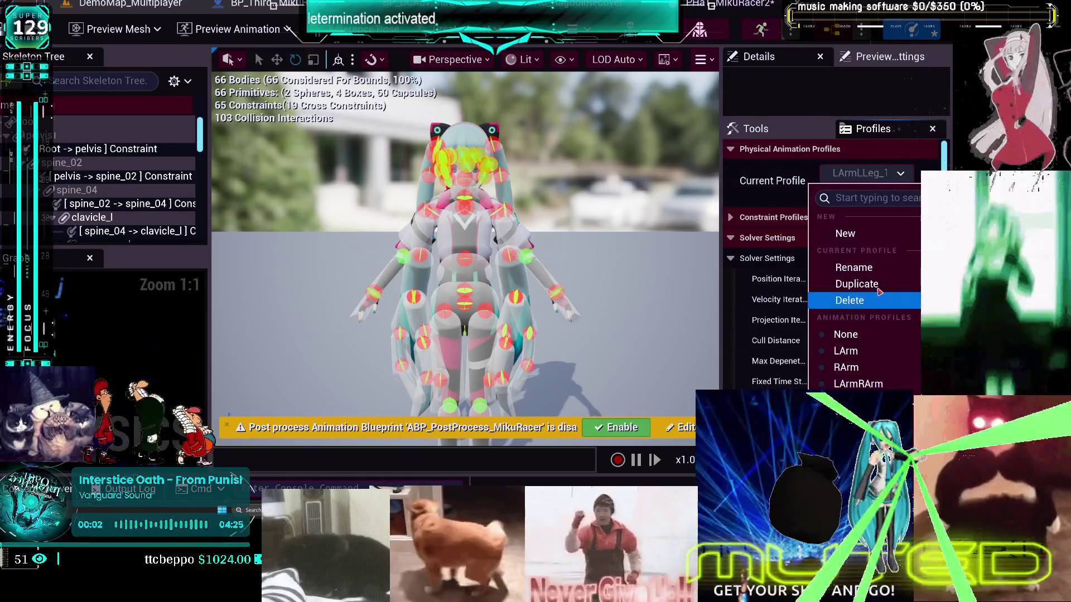
click(867, 284)
click(881, 173)
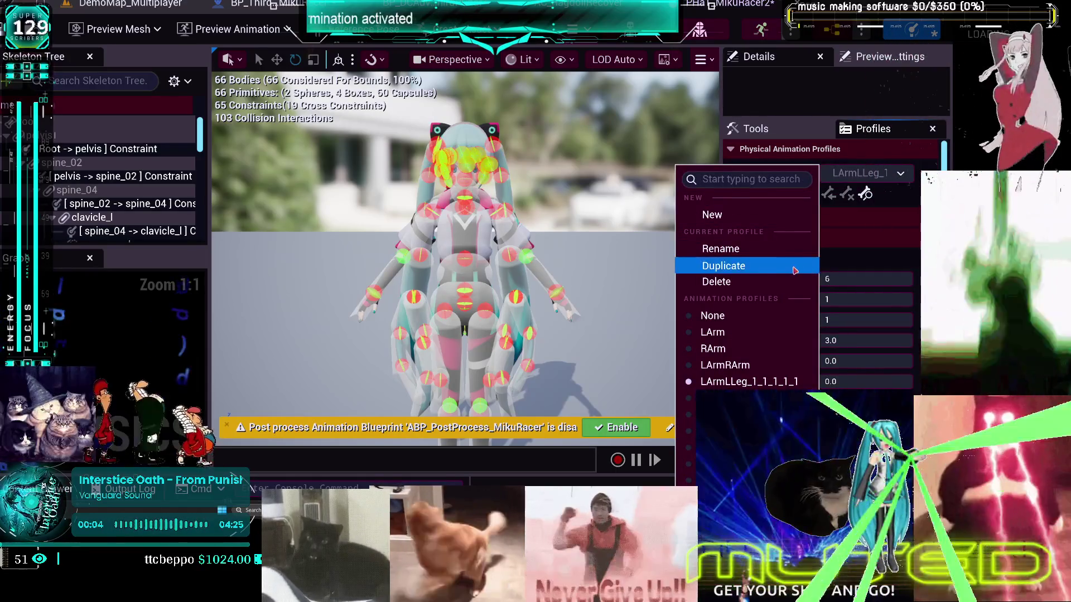
click(804, 265)
- Check the 11000, 11010 and 11001 map values, then rename a duplicated profile to match
key(ctrl+Tab)
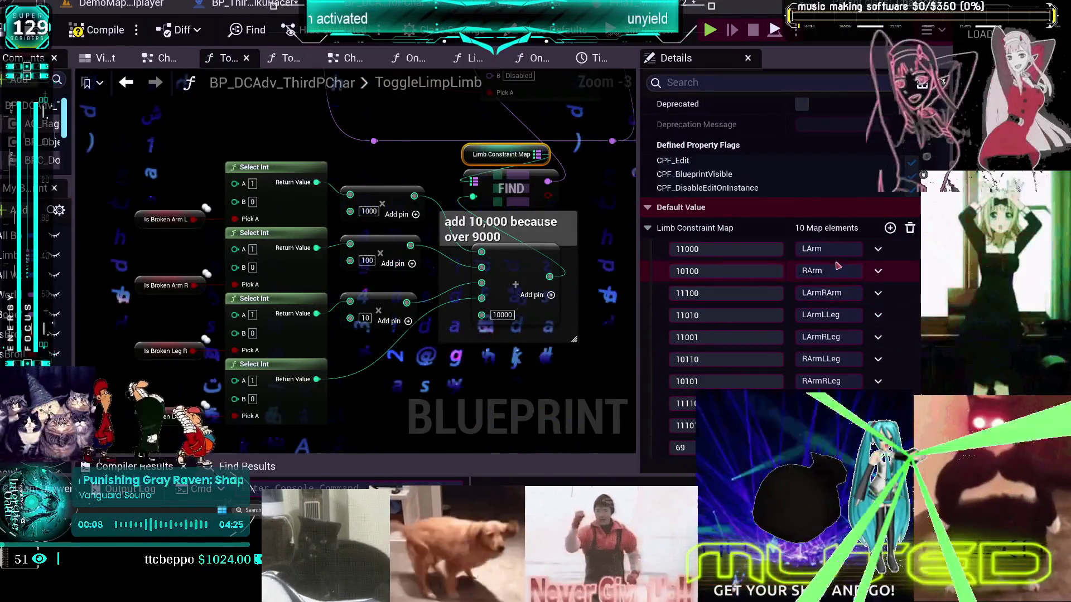
click(825, 249)
click(849, 314)
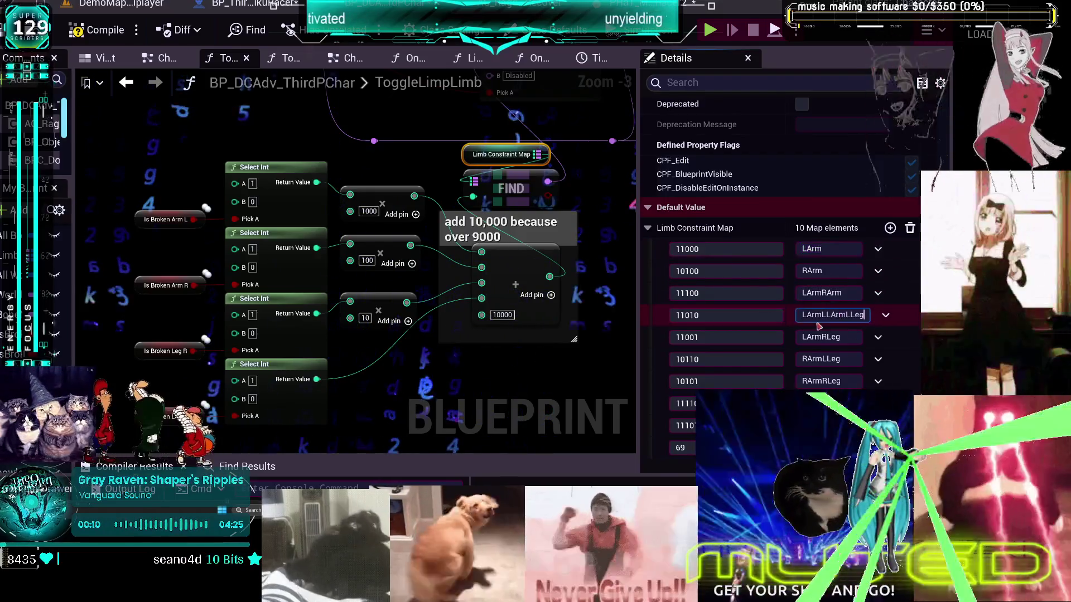
click(831, 337)
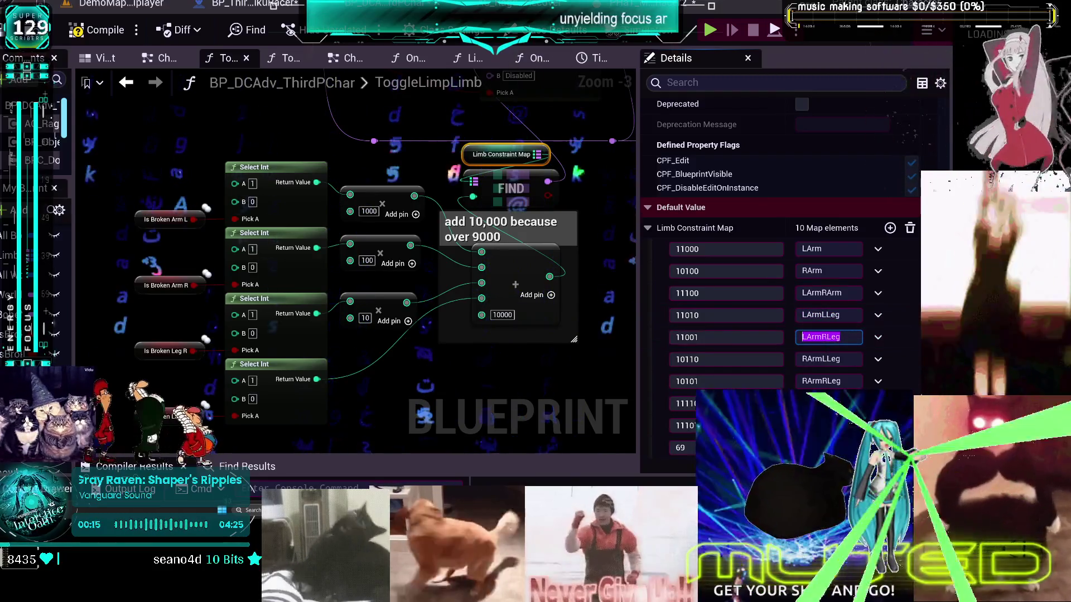
click(742, 5)
click(867, 173)
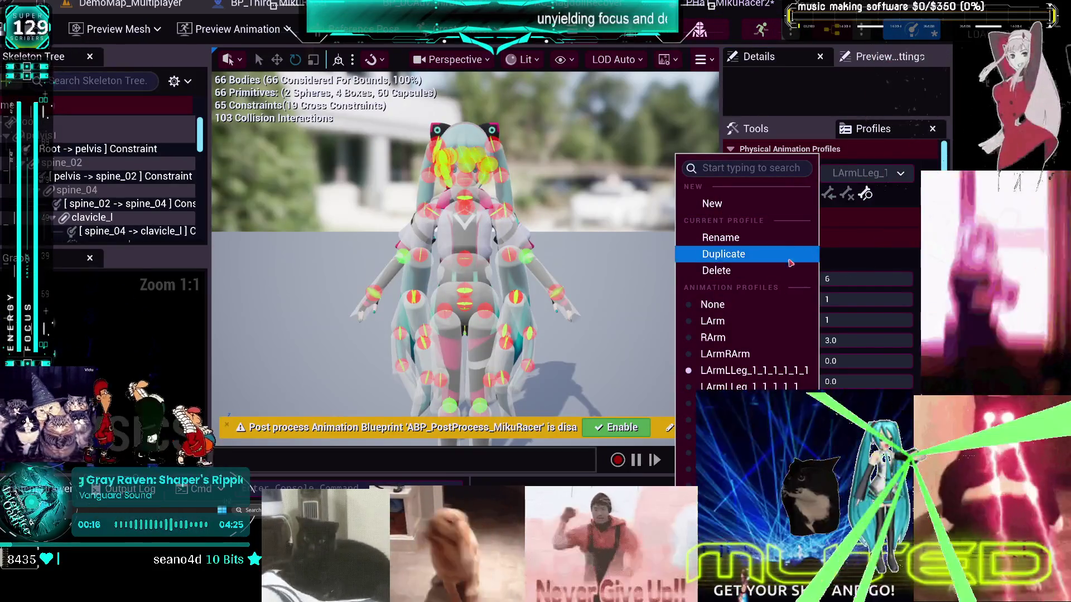
click(787, 238)
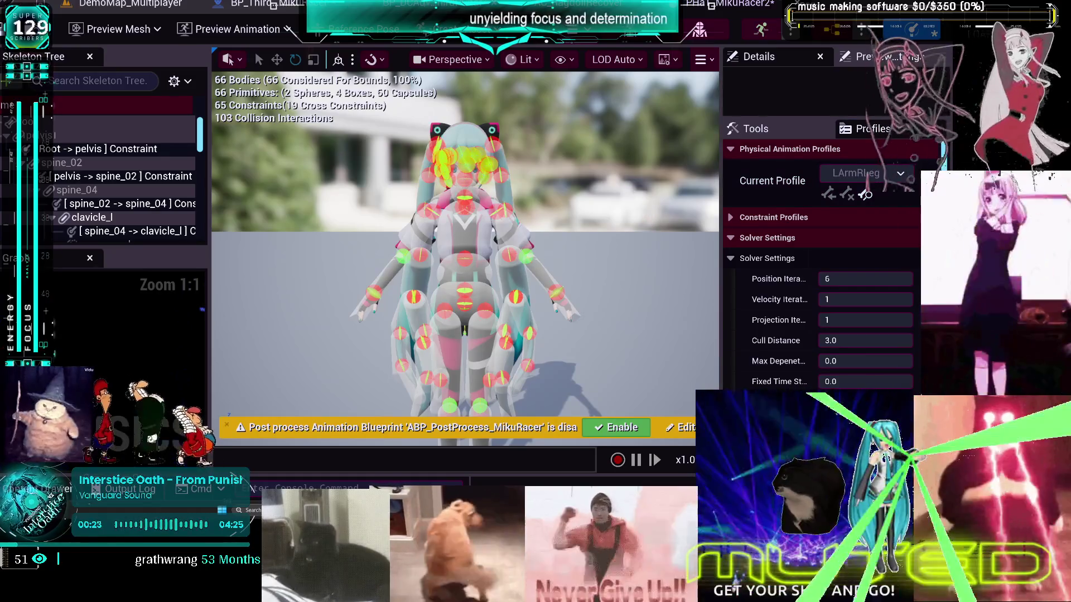
- Rename another duplicated LArmLLeg profile to match entry 10110's RArmLLeg value
key(ctrl+Tab)
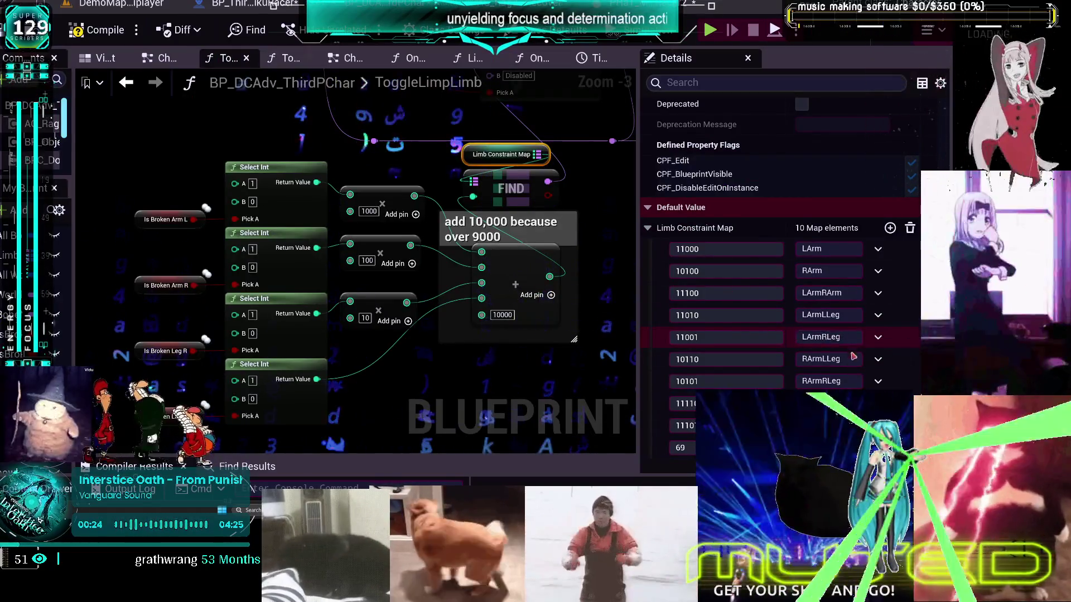
click(853, 357)
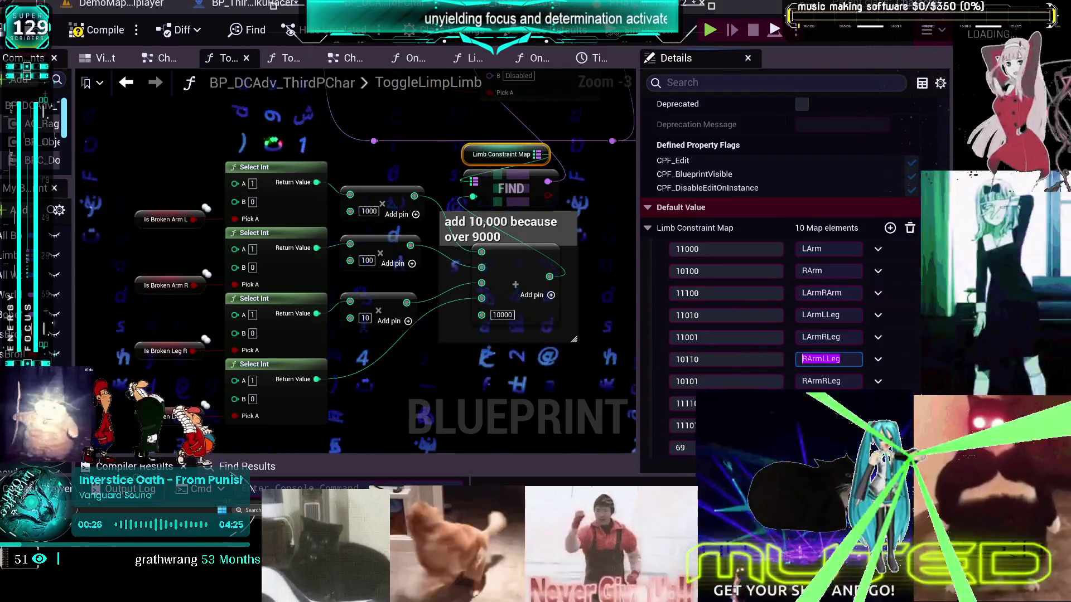
key(ctrl+Tab)
click(900, 176)
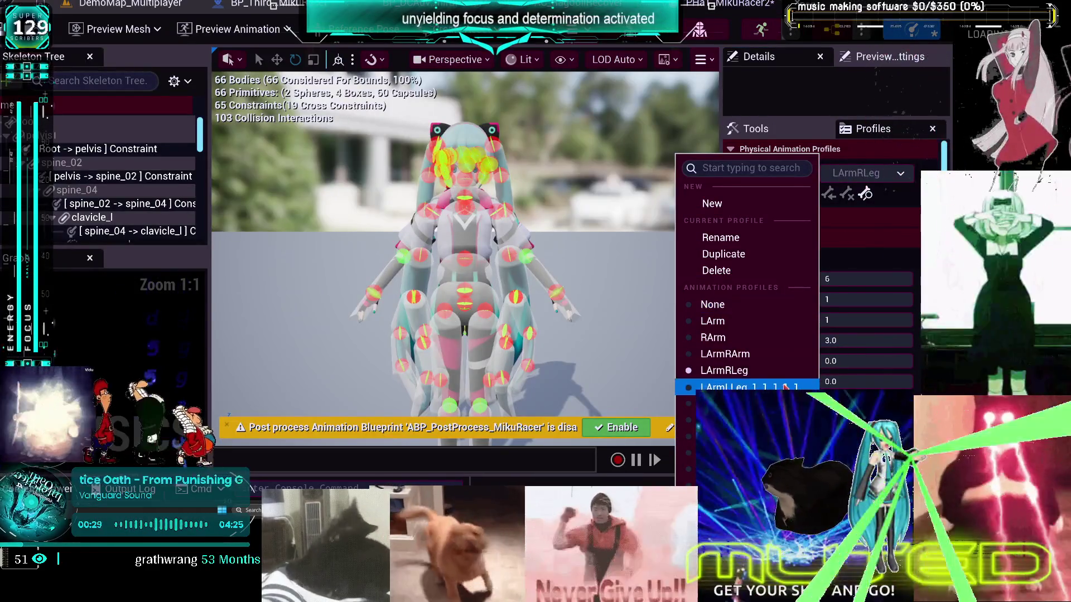
click(784, 386)
click(863, 175)
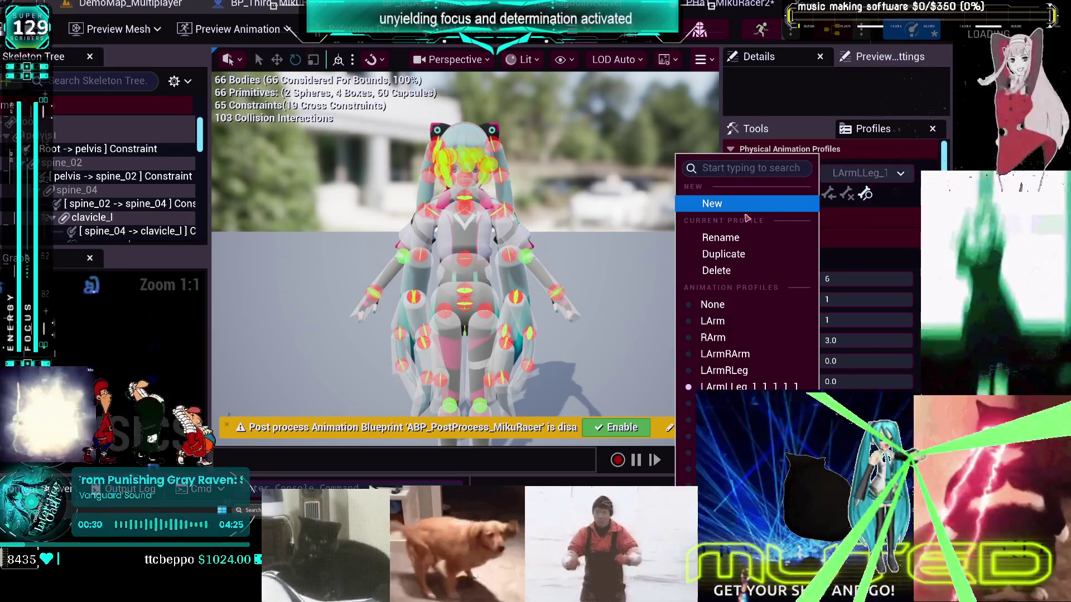
click(763, 228)
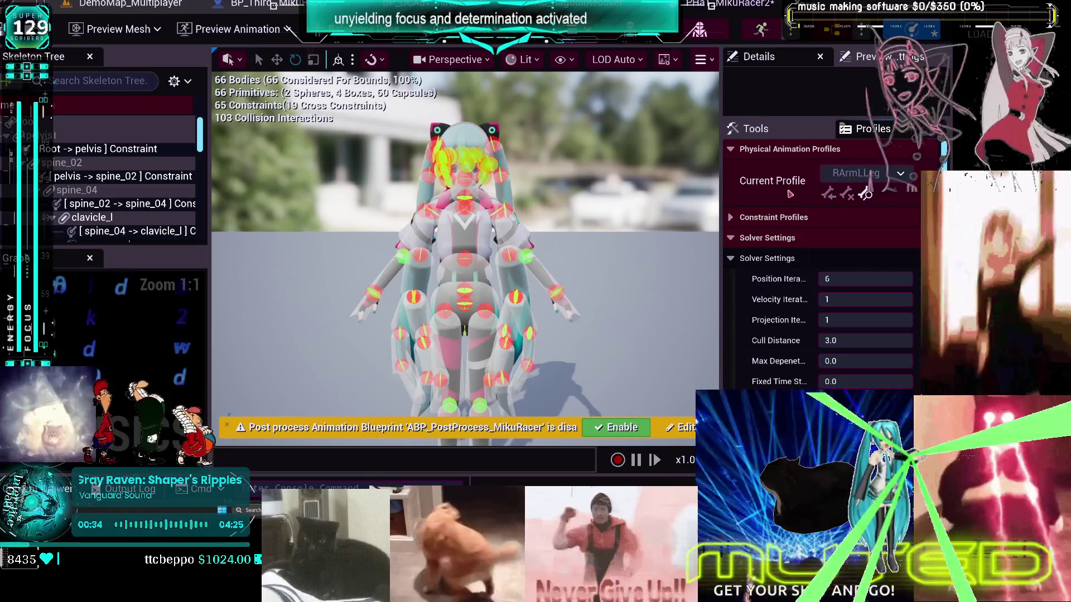
click(830, 173)
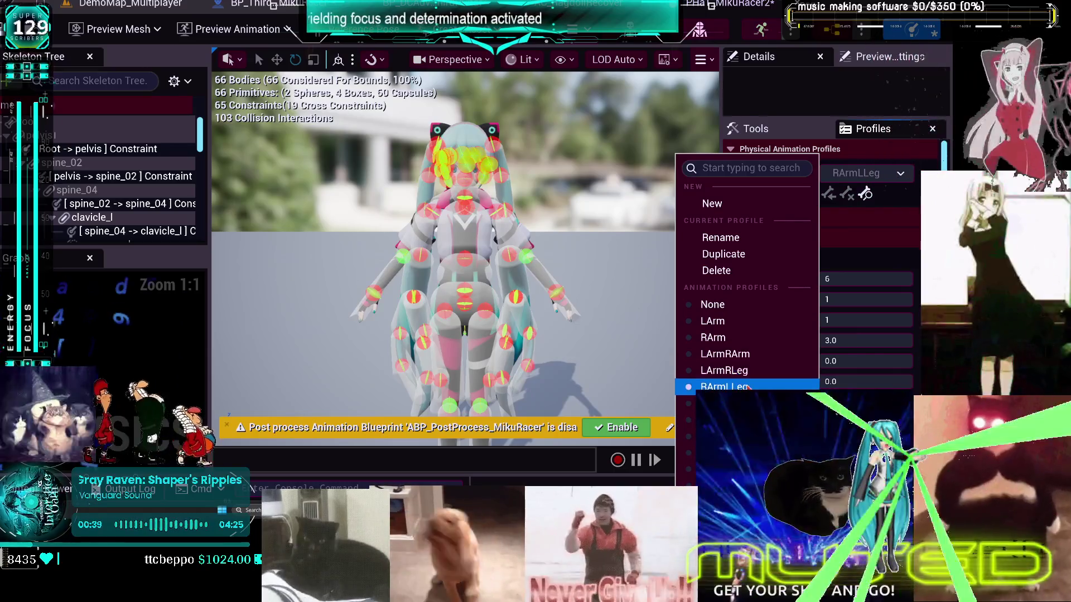
- Recheck entry 10110's RArmLLeg value against the physics asset's profile list
key(ctrl+Tab)
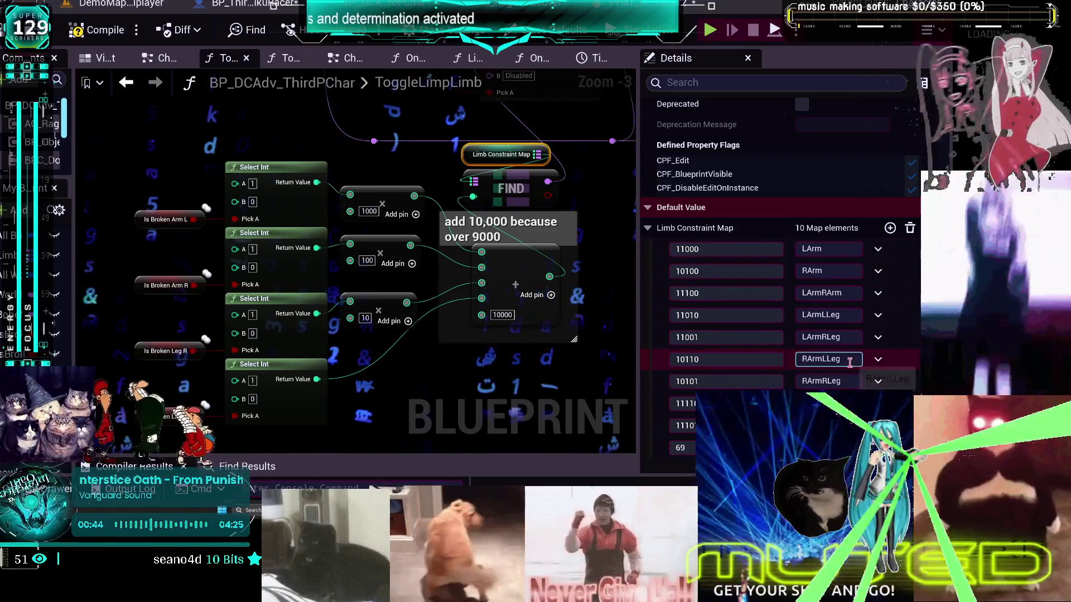
click(821, 359)
key(ctrl+Tab)
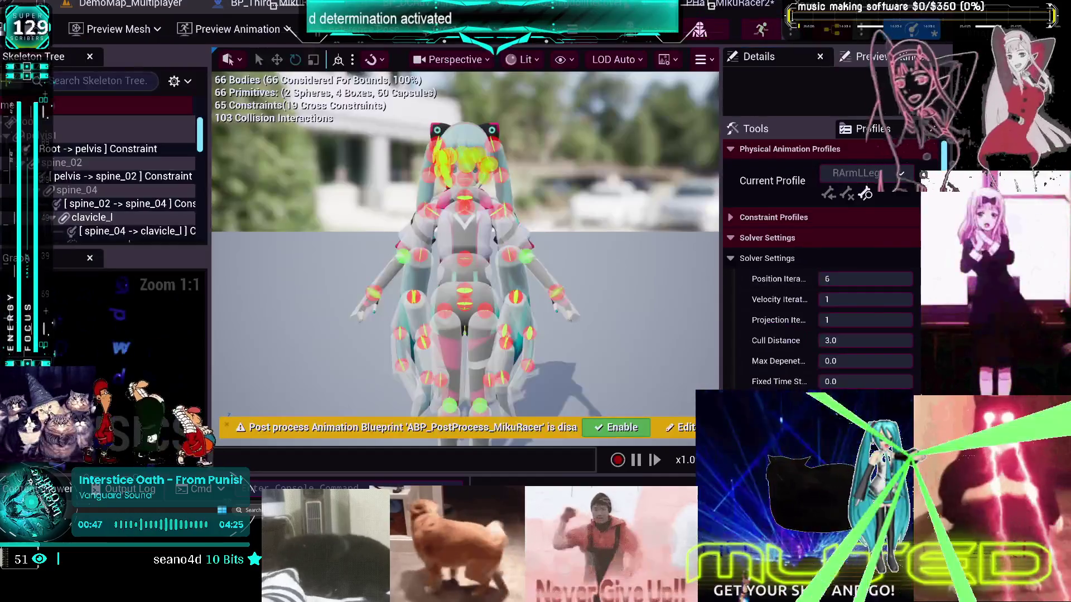
click(876, 175)
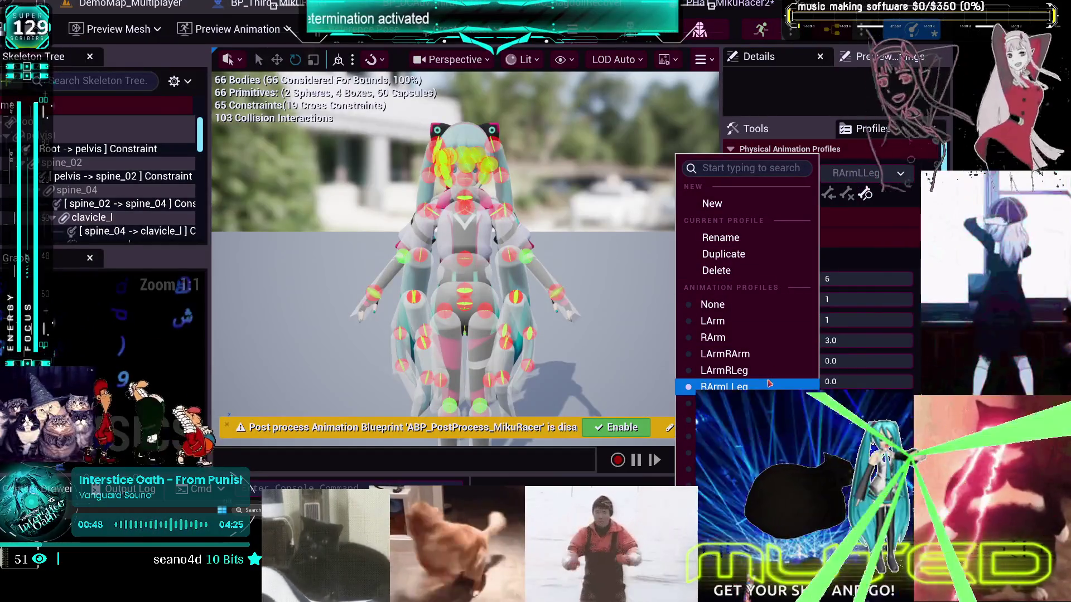
key(ctrl+Tab)
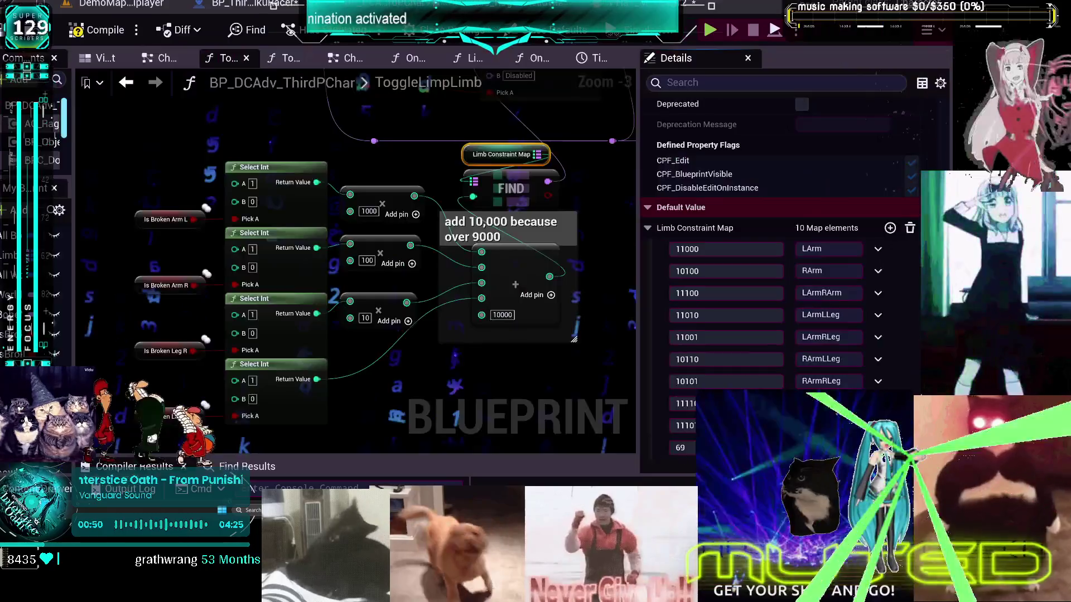
- Compare map entries 10110 (RArmLLeg) and 10101 (RArmRLeg) with the profiles, switching current profile
click(841, 359)
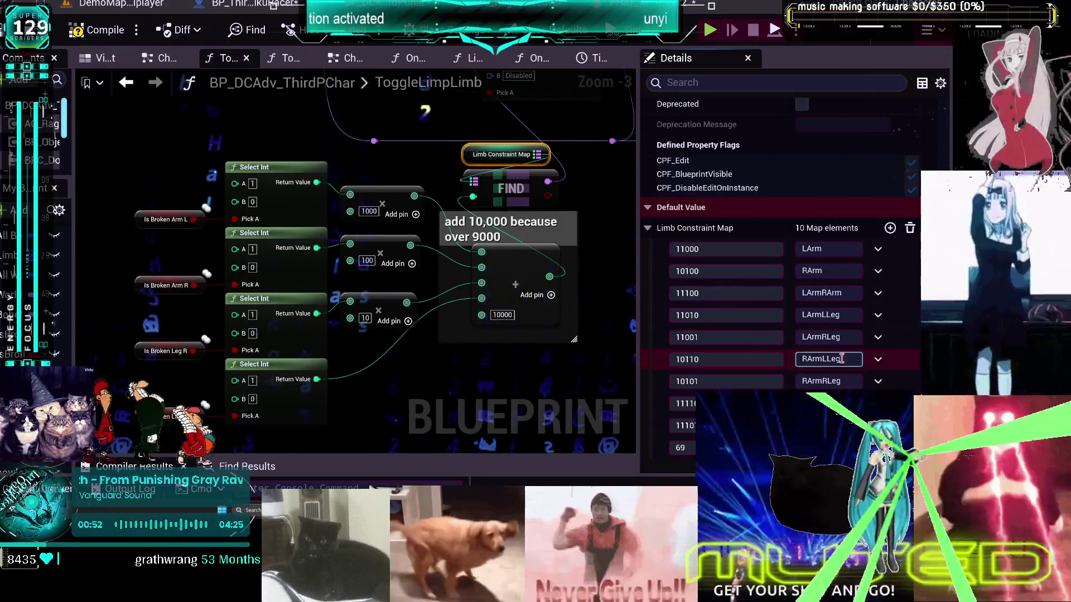
click(797, 379)
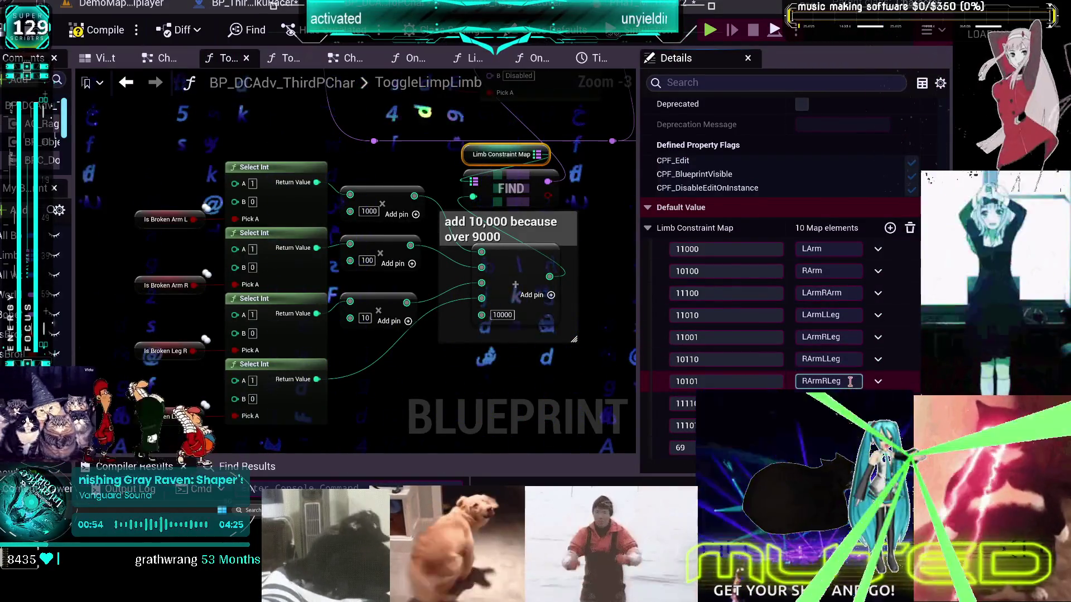
key(ctrl+Tab)
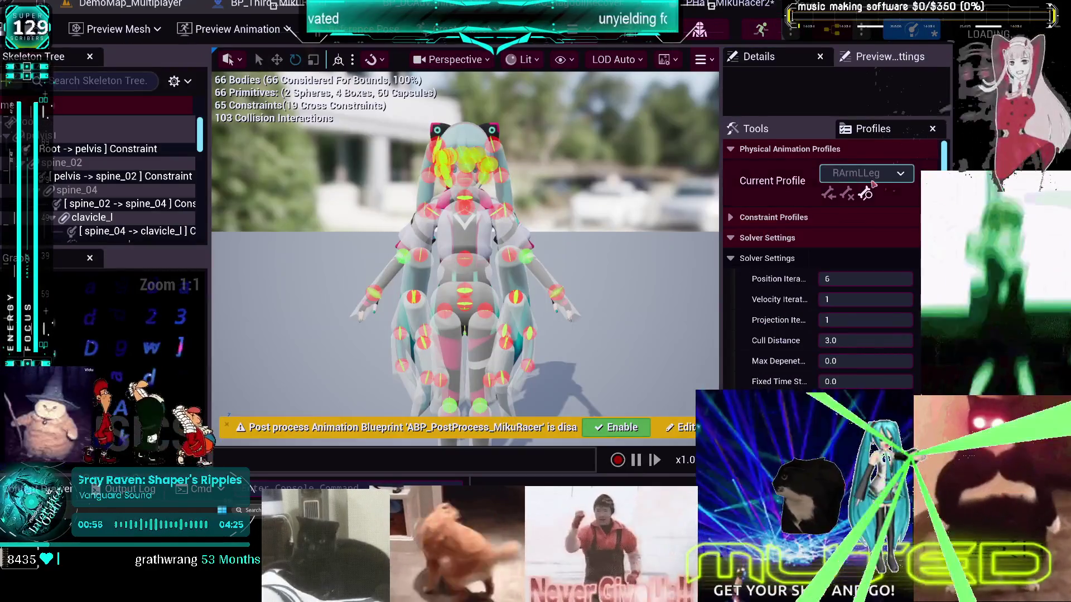
click(867, 172)
click(724, 253)
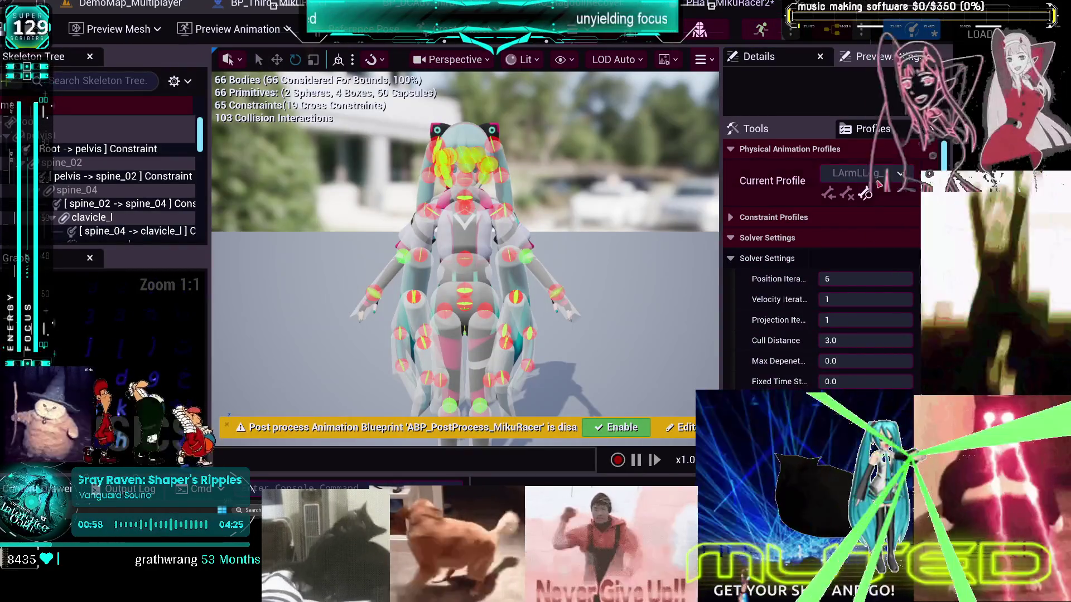
click(868, 173)
click(752, 240)
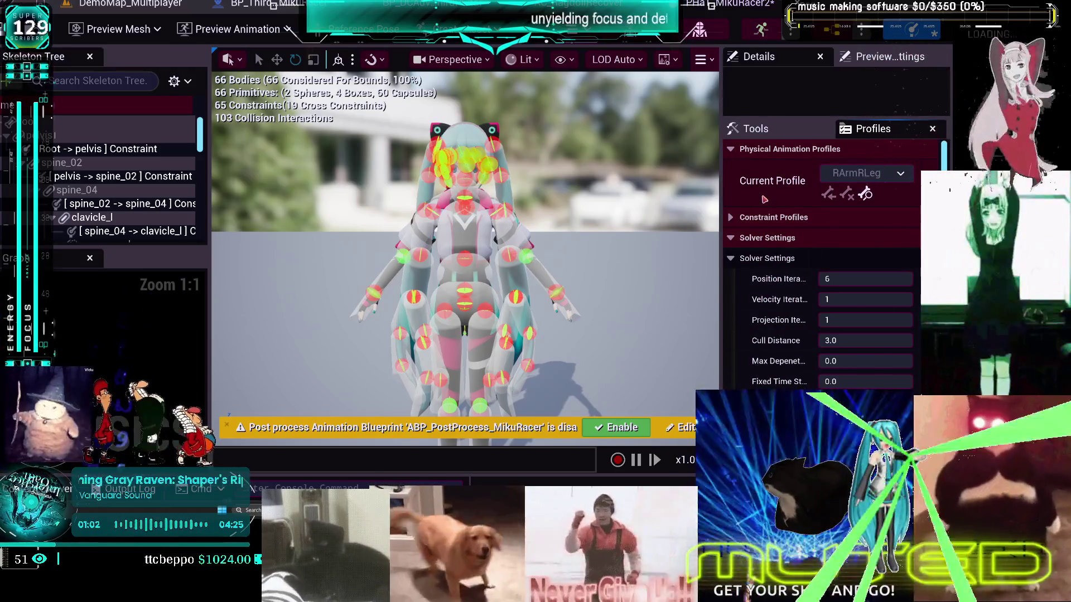
click(263, 4)
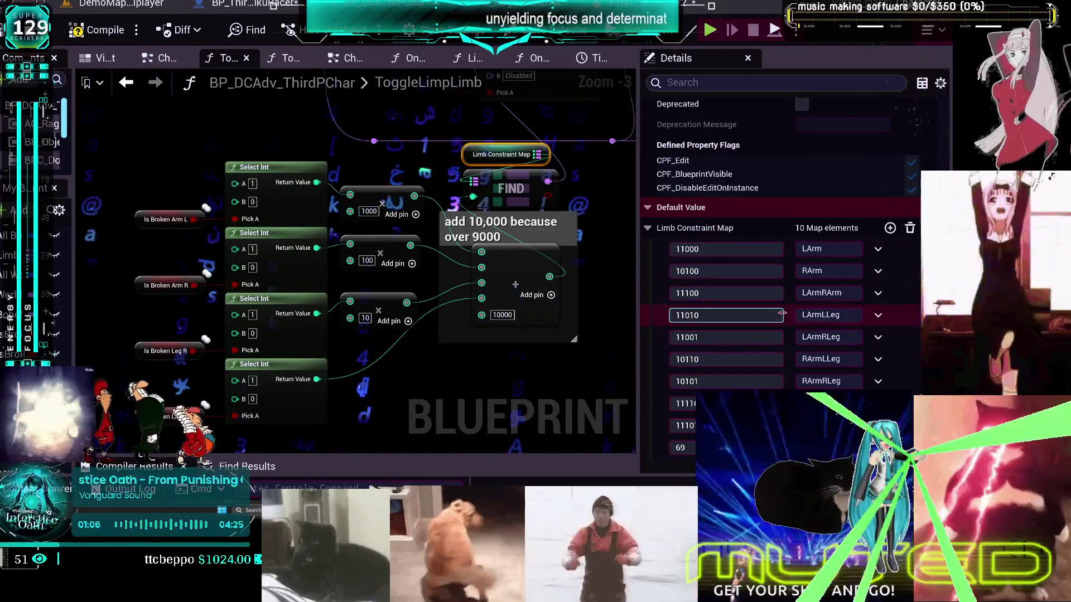
- Edit the profile name for map entry 10101, comparing it against the physics asset editor
click(849, 379)
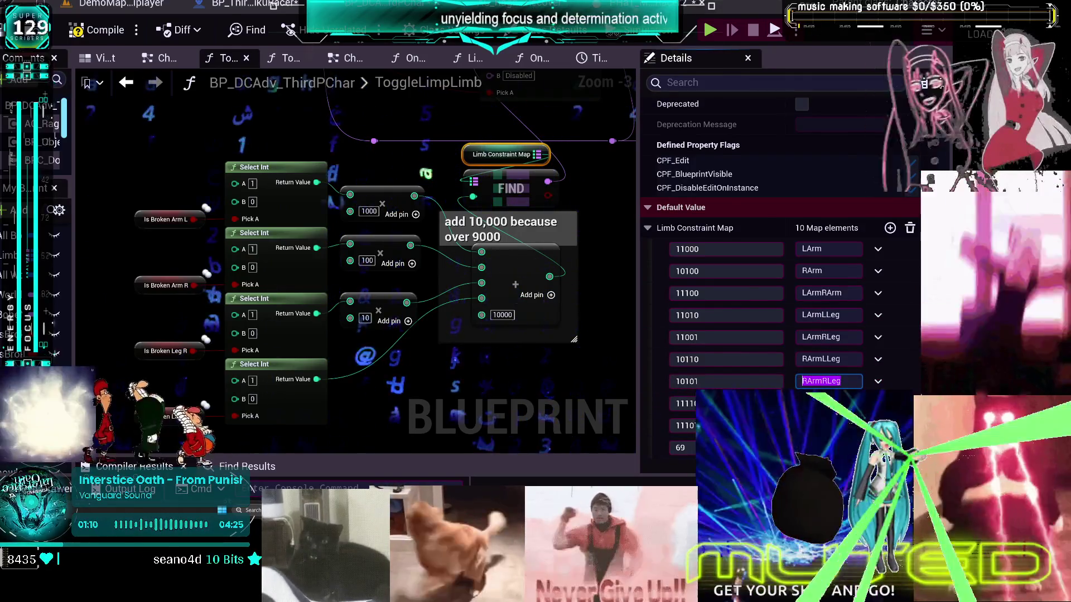
click(692, 4)
key(alt+Tab)
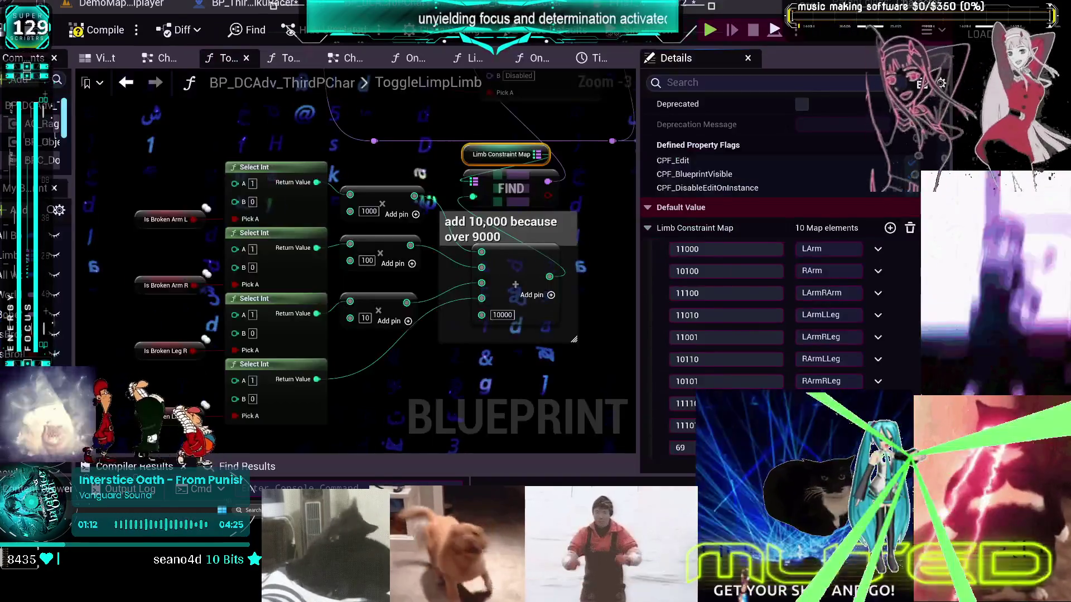
key(alt+Tab)
key(alt+Tab)
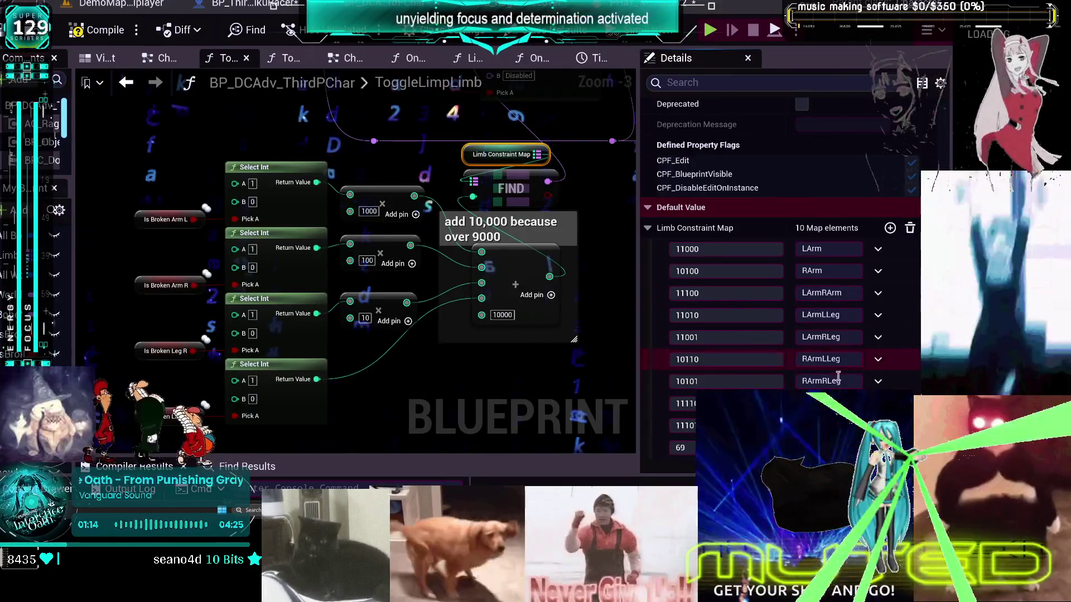
key(alt+Tab)
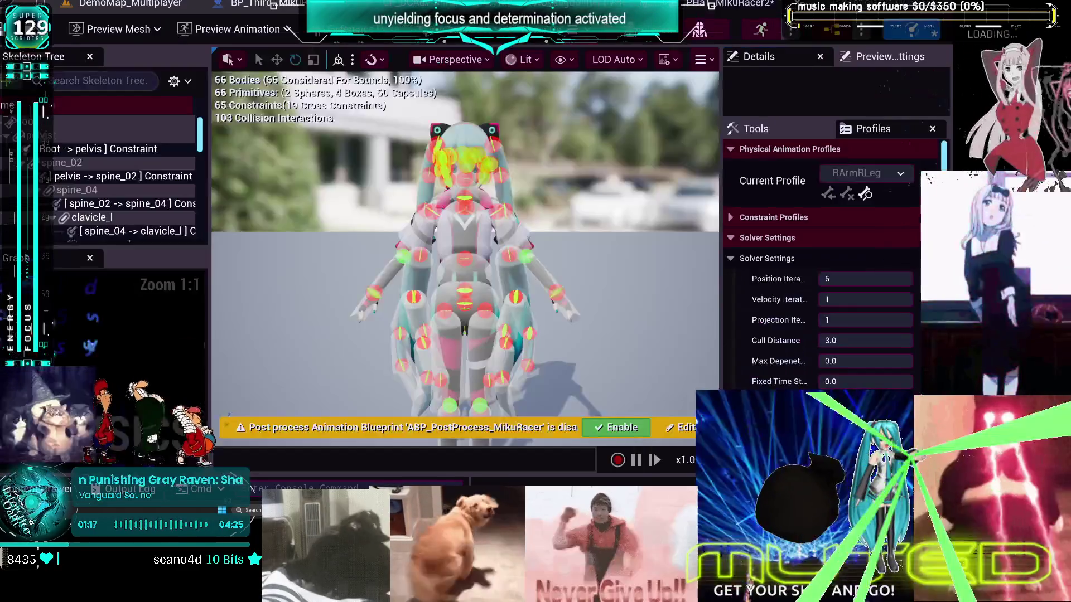
- Select the copy of the LArmLLeg profile and cross-check its name against the ToggleLimpLimb Blueprint
click(688, 420)
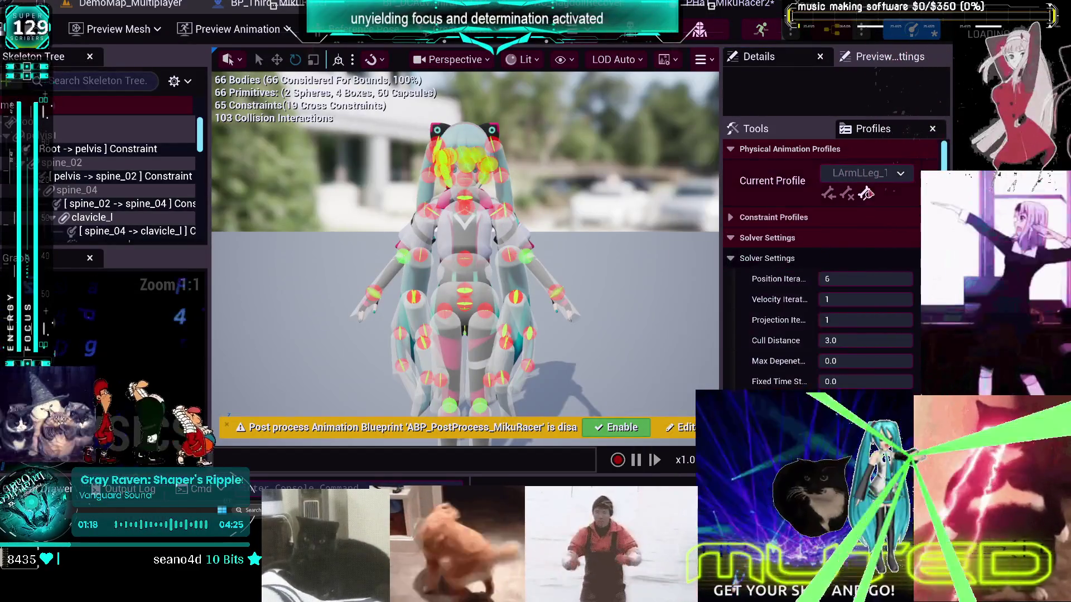
click(862, 178)
click(758, 238)
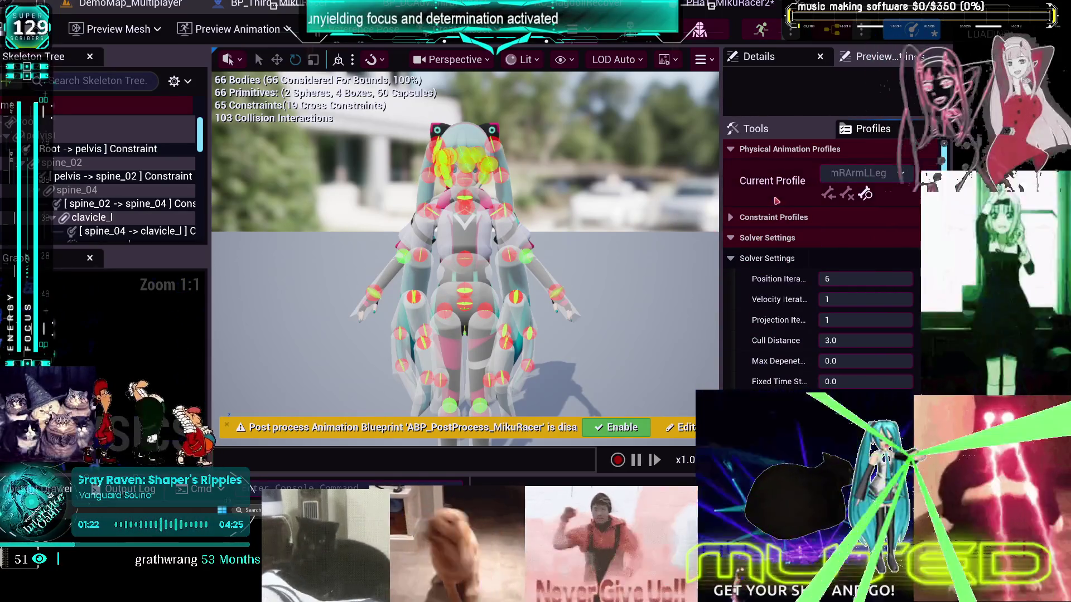
key(alt+Tab)
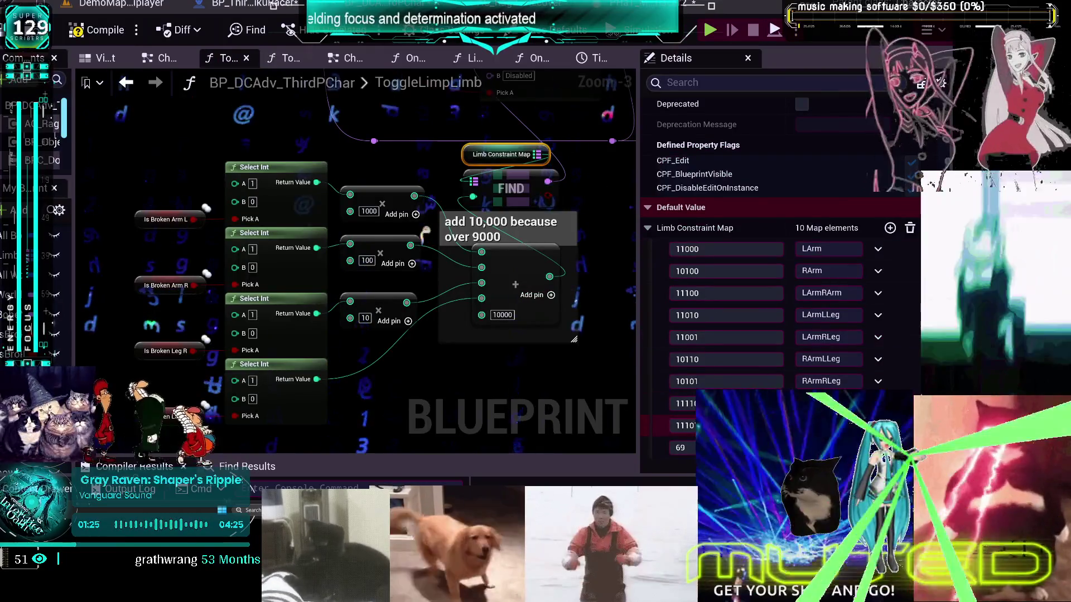
key(alt+Tab)
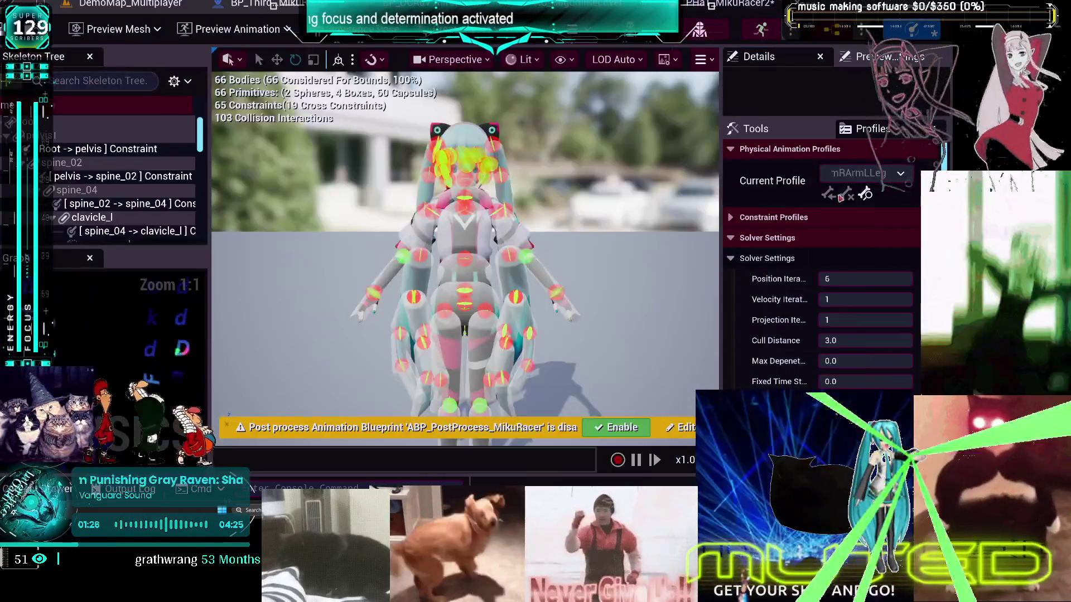
- Rename and duplicate physical animation profiles, leaving None as the current profile
click(862, 174)
click(724, 254)
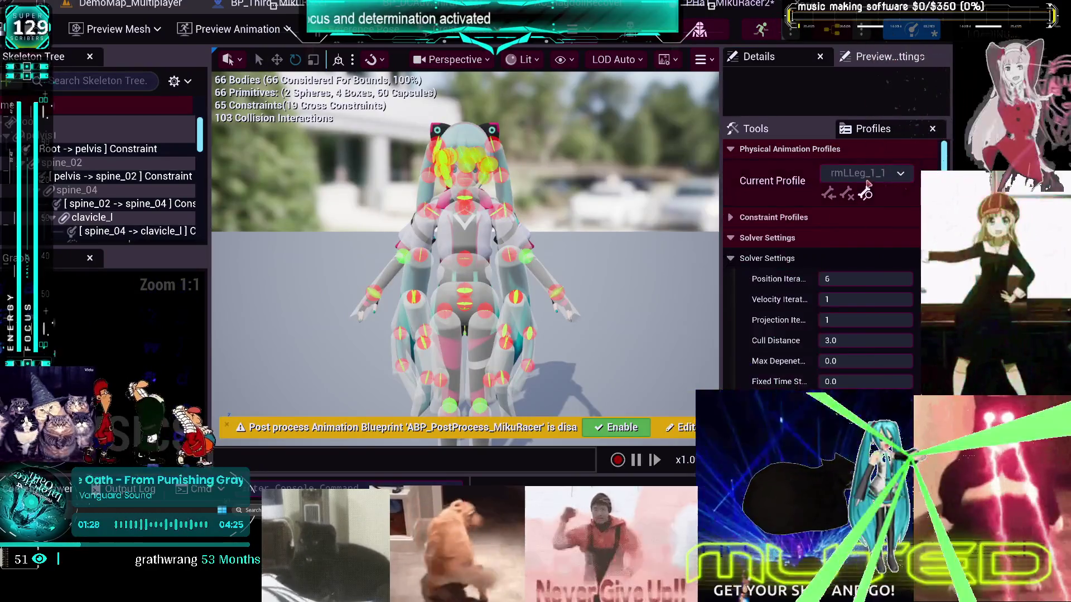
click(862, 175)
click(739, 237)
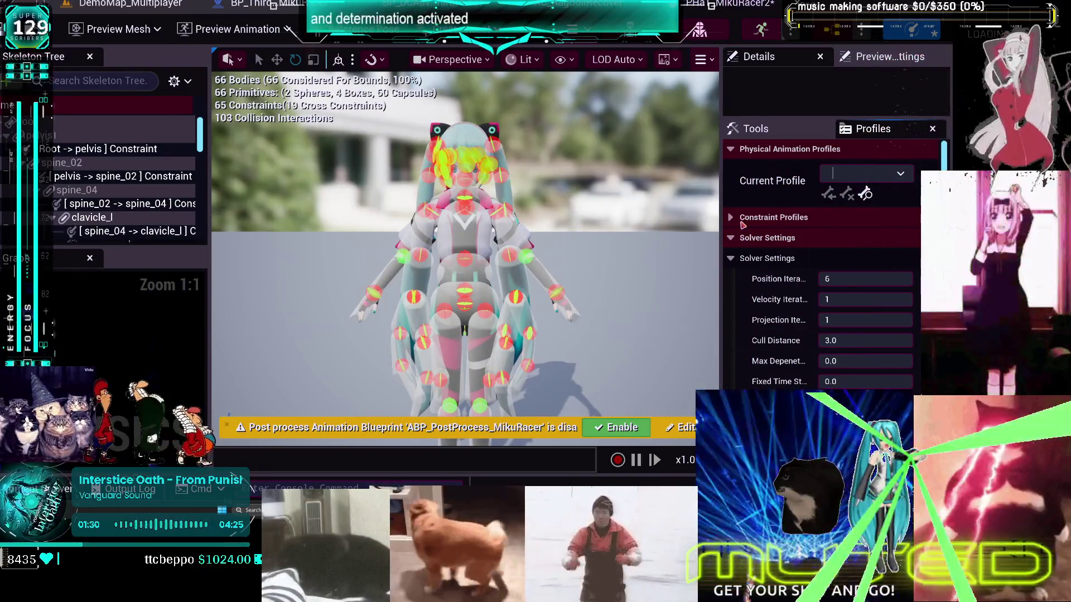
click(863, 174)
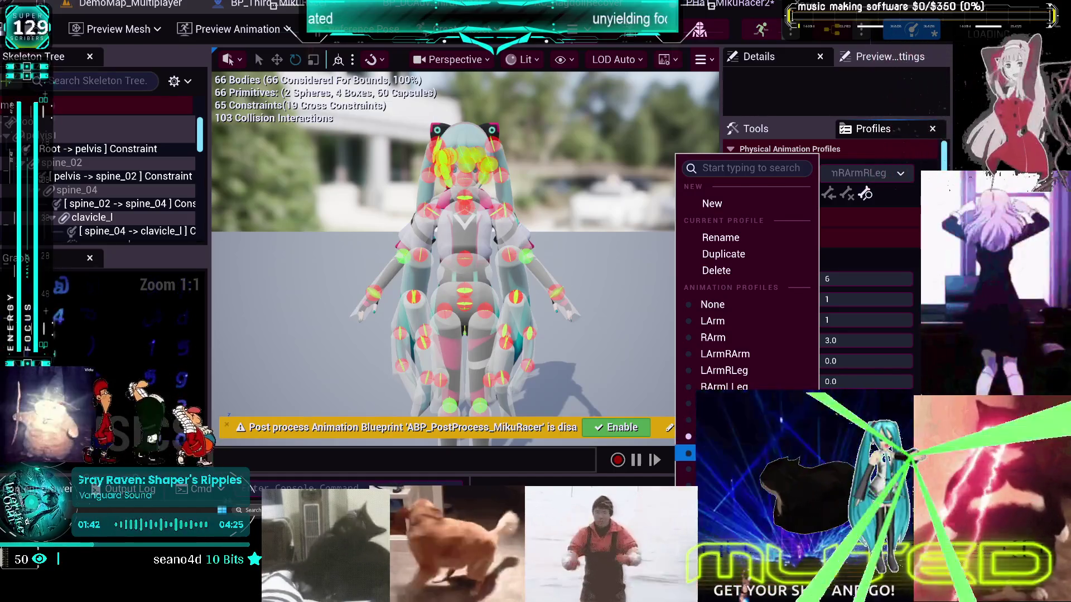
click(714, 453)
click(900, 174)
click(723, 255)
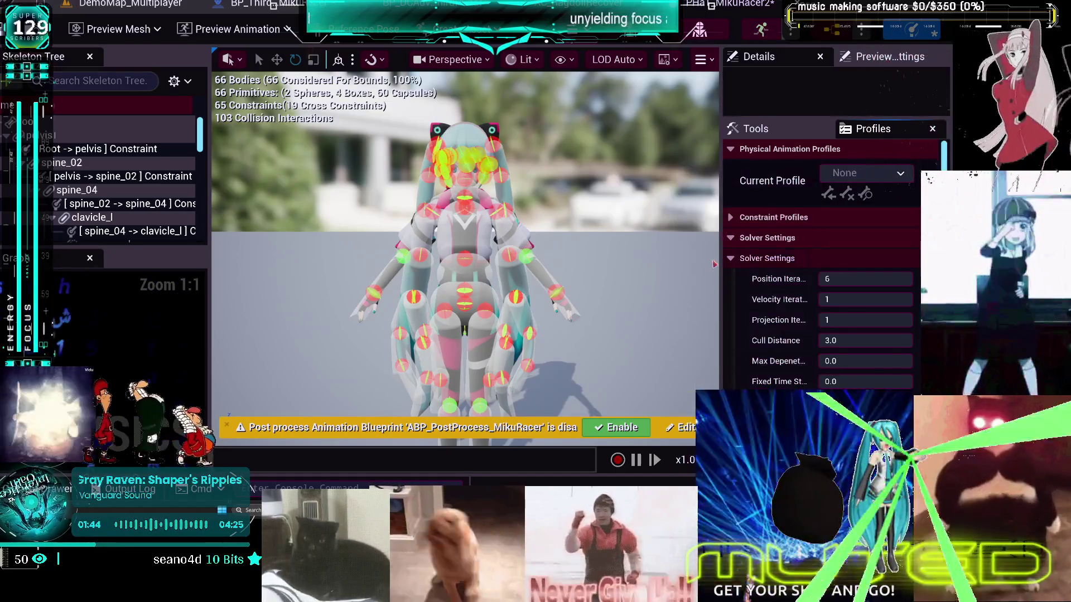
click(843, 177)
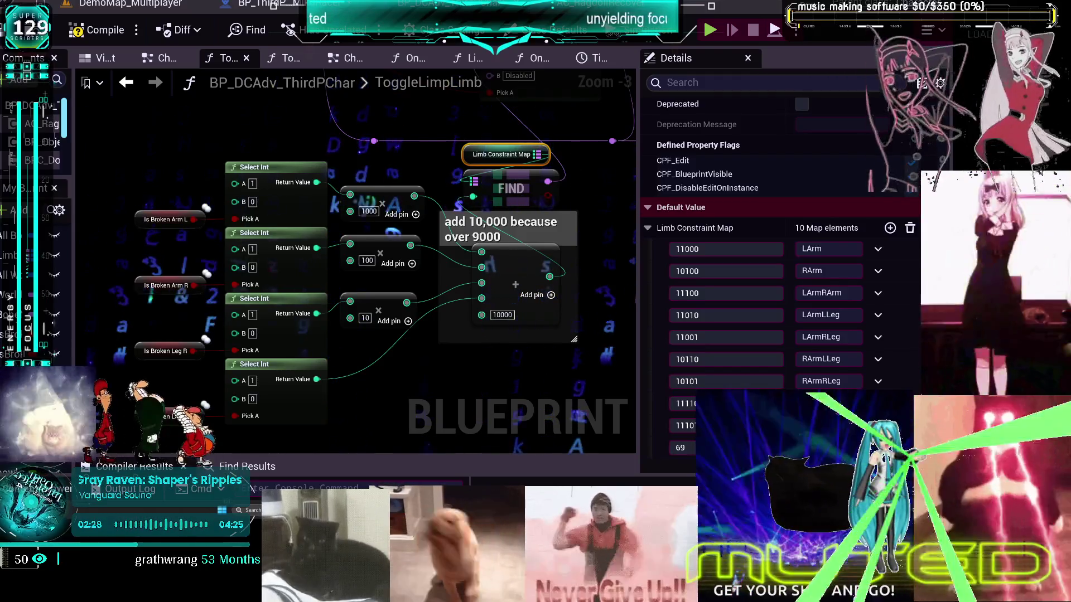
key(alt+Tab)
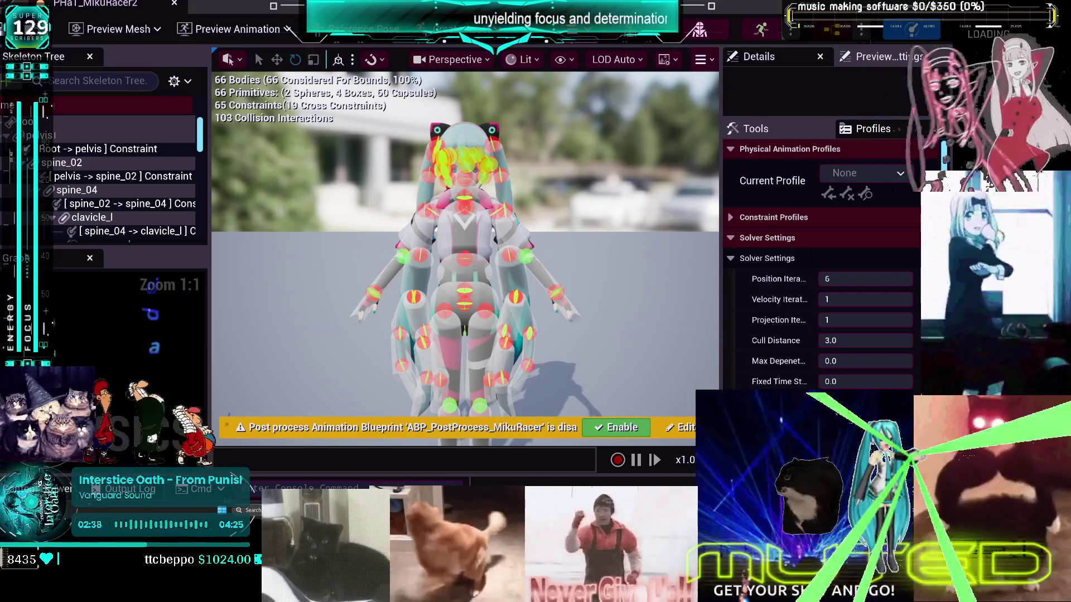
key(ctrl+shift+w)
- Set the Widget Reflector's Application Scale to 1 and close the Widget Reflector
click(429, 185)
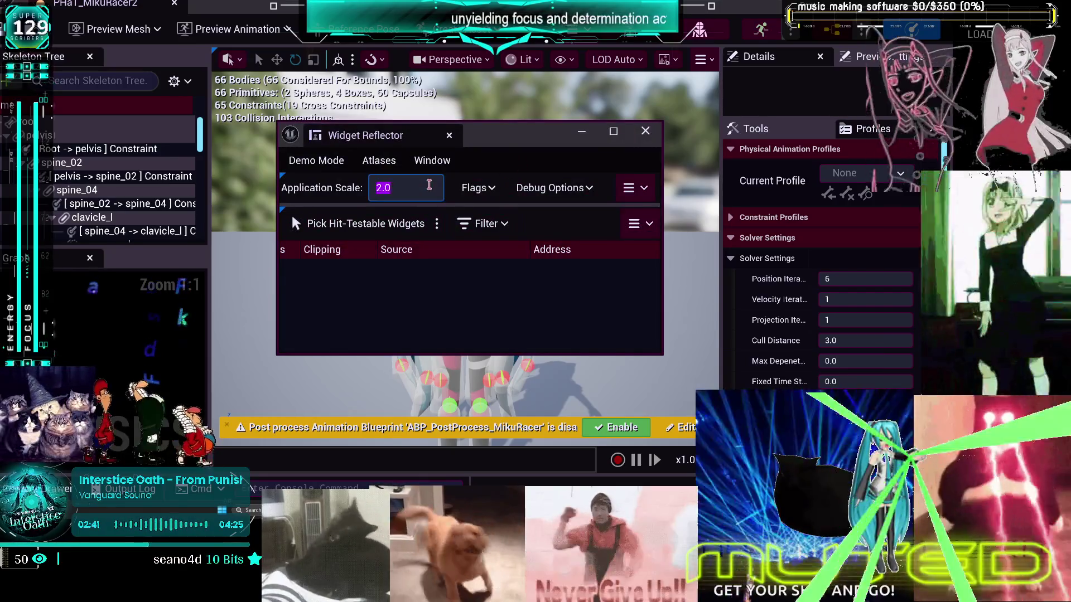
text(1)
key(Return)
click(655, 127)
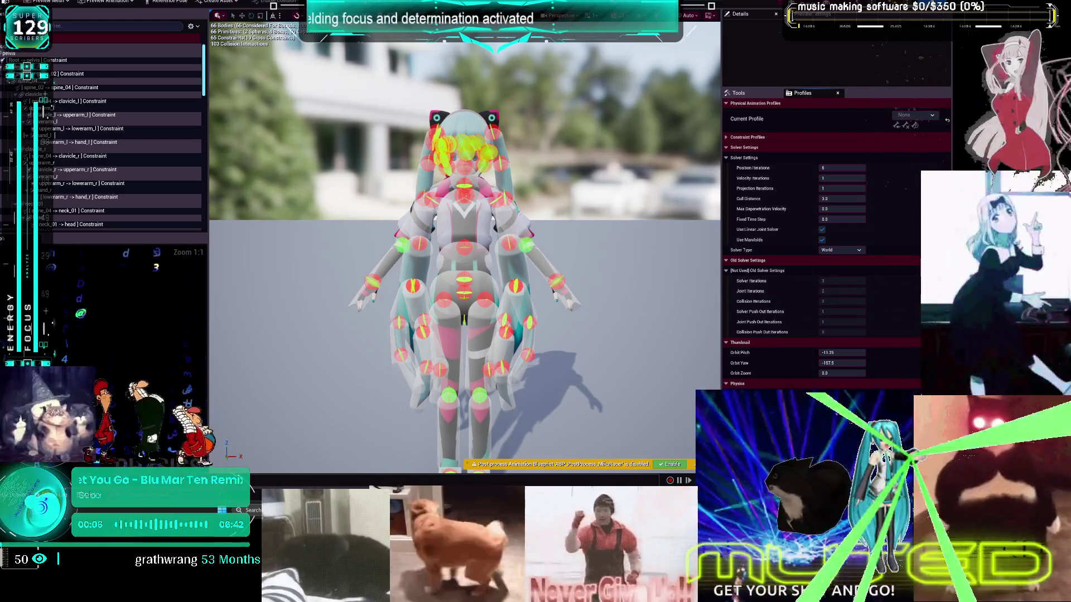
- Return to the ToggleLimpLimb Blueprint graph and save it with File > Save
key(alt+Tab)
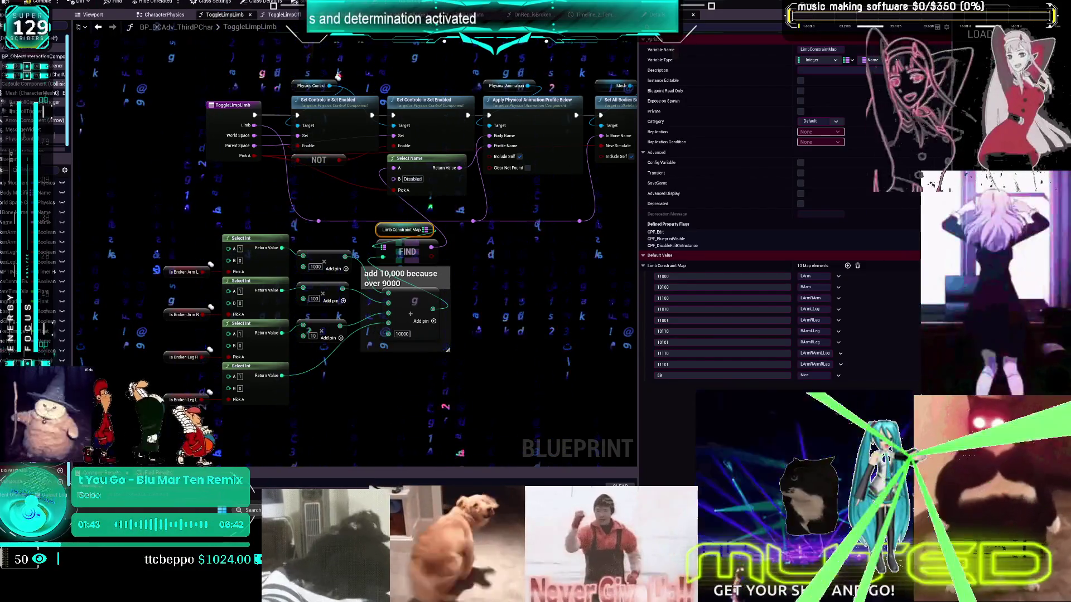
click(9, 1)
click(59, 38)
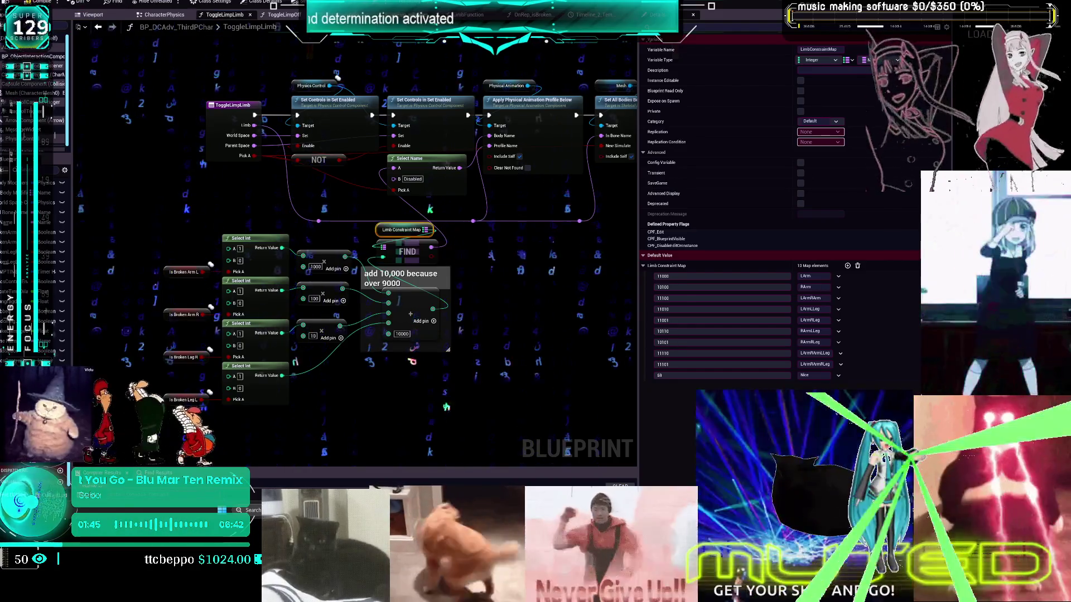
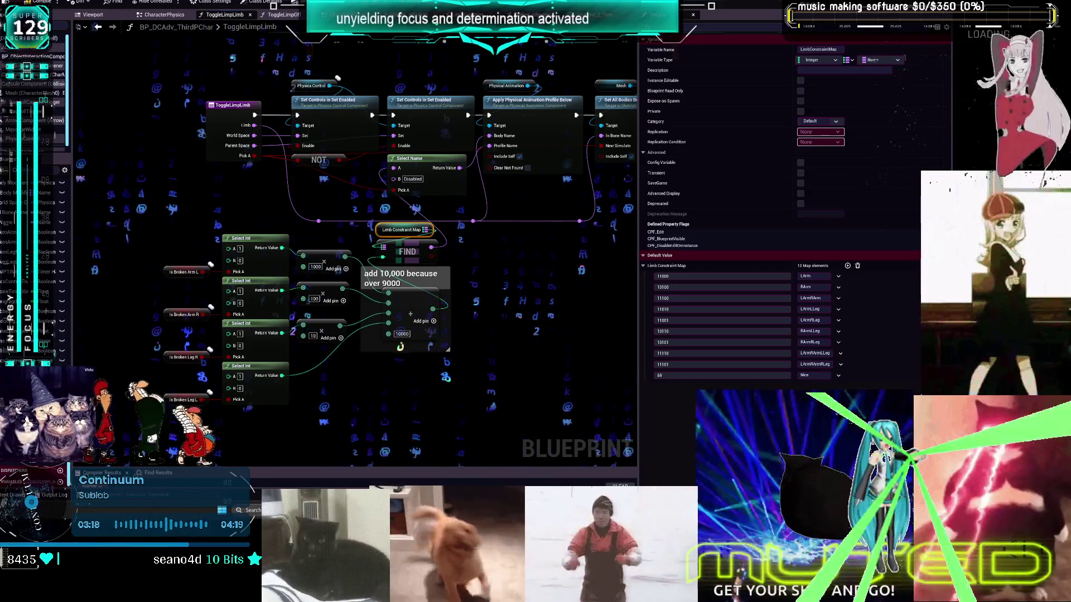
- Move the Set Constraint Profile for All node left and box-select the Select Int nodes with their comment
scroll(481, 294, down, 2)
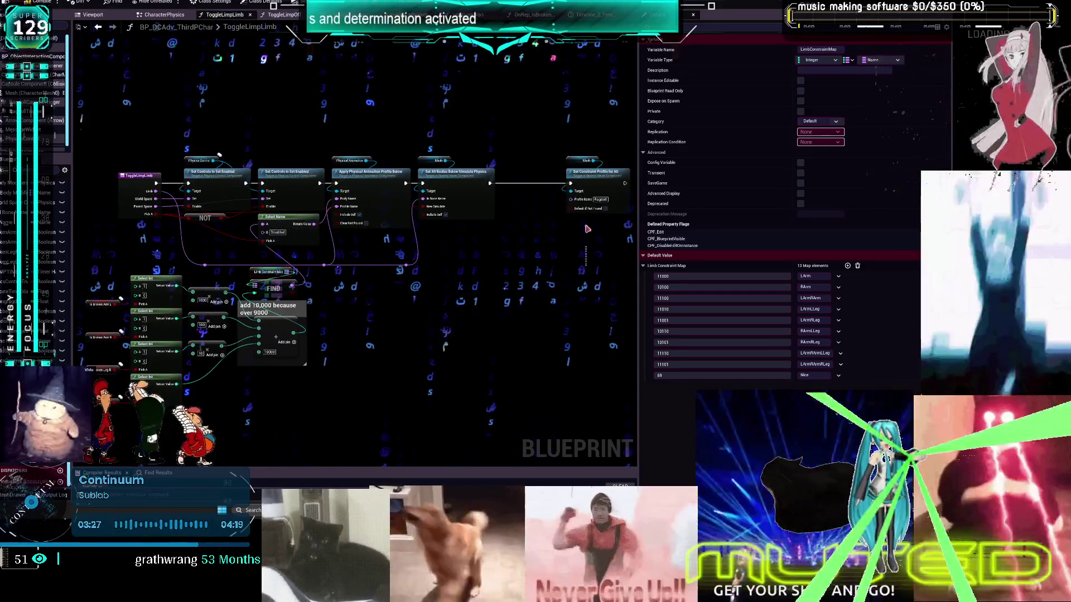
drag(628, 228, 578, 228)
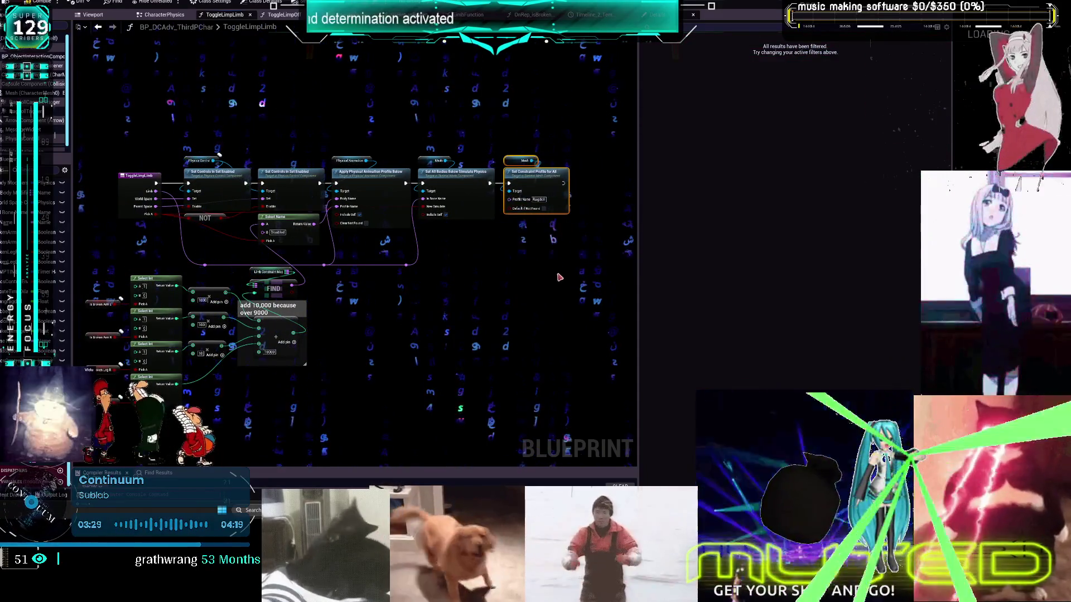
drag(584, 414, 195, 263)
- Clear the node selection and recentre the graph on the top row of the ToggleLimpLimb chain
scroll(496, 270, up, 2)
click(495, 270)
drag(495, 270, 500, 322)
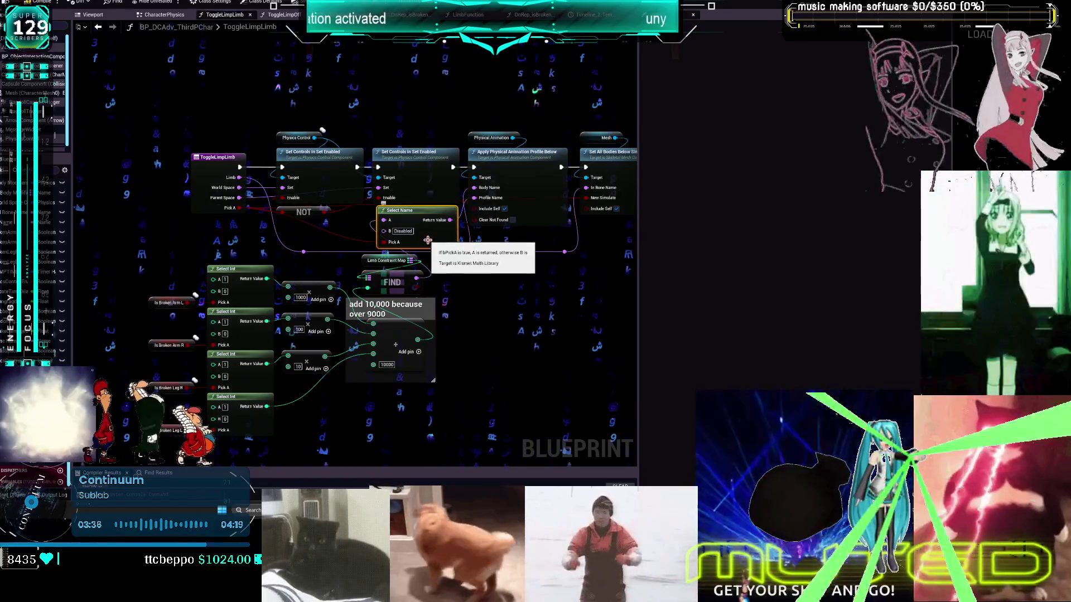
drag(446, 256, 435, 194)
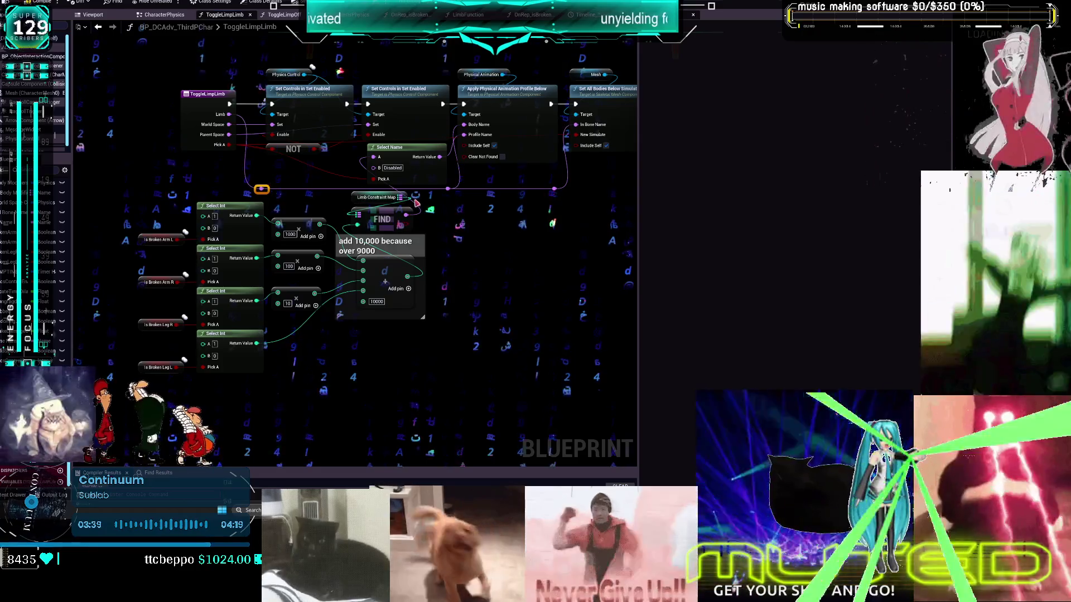
drag(528, 196, 522, 194)
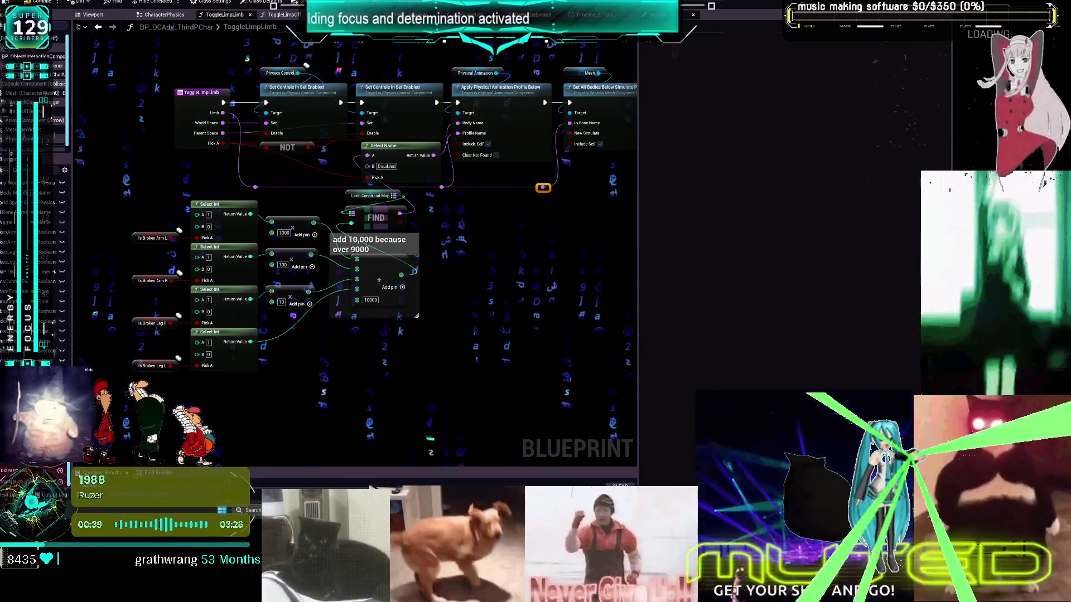
- Reposition the Blueprint graph view
scroll(491, 314, down, 3)
scroll(491, 314, up, 3)
drag(403, 176, 410, 206)
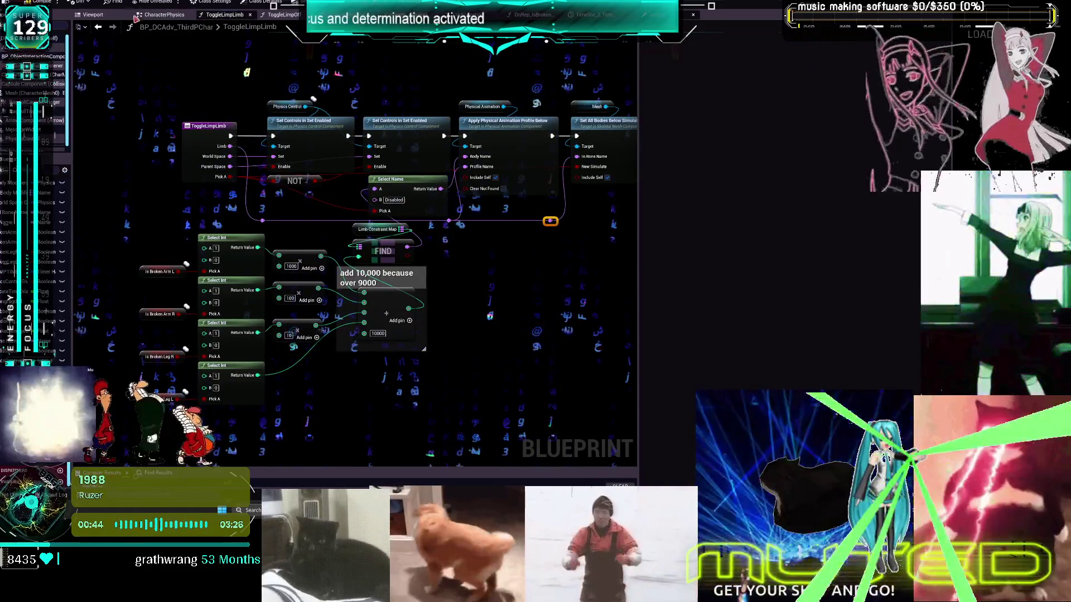
- Return to the main editor and select the PHaT_MikuRacer2 physics asset in the MikuRacer folder
key(alt+Tab)
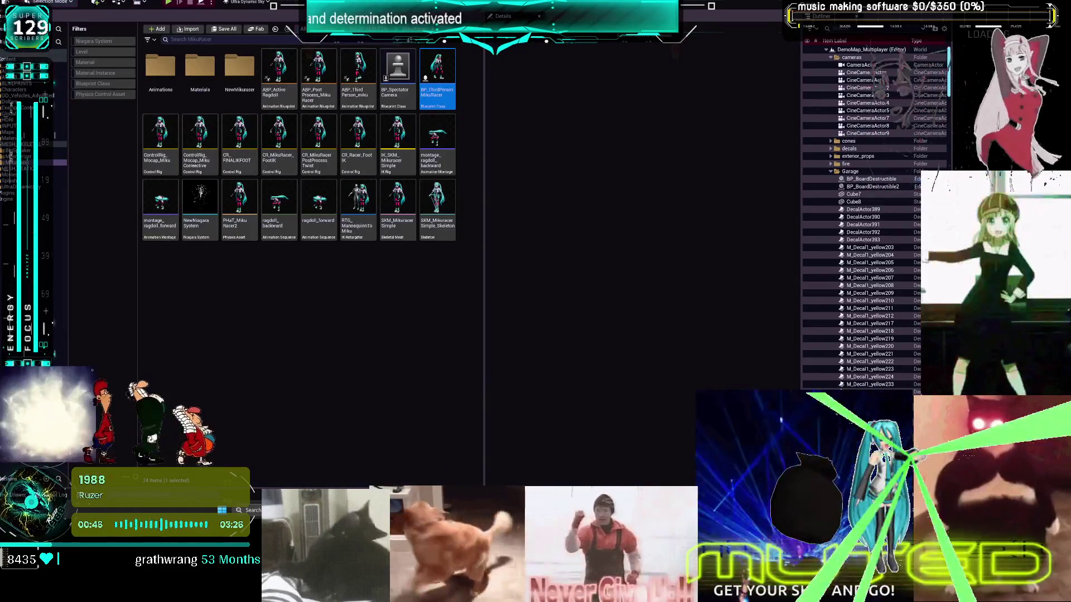
key(super+d)
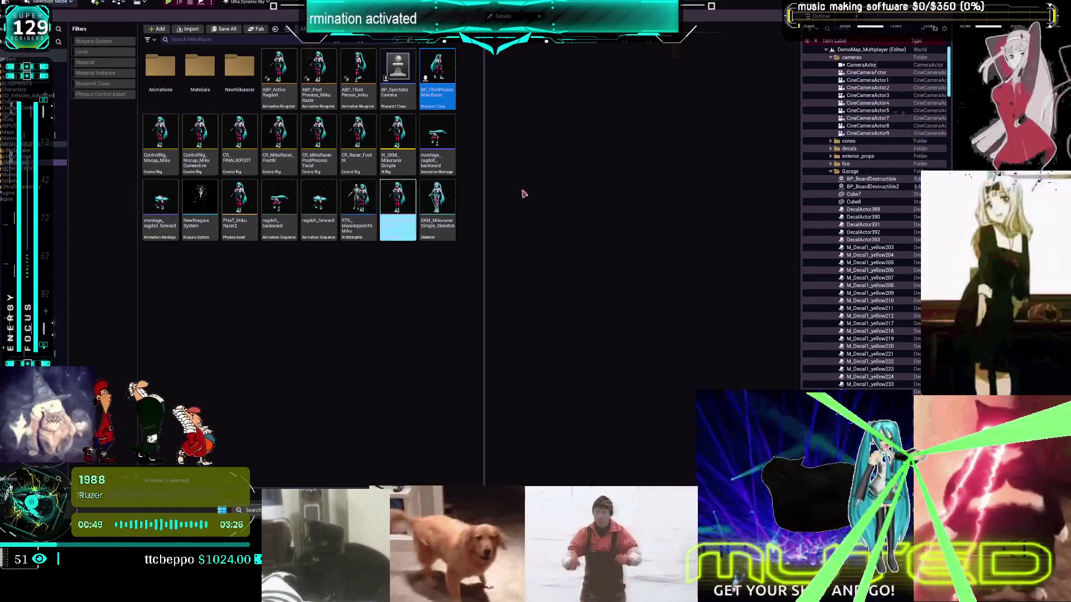
click(289, 294)
click(241, 200)
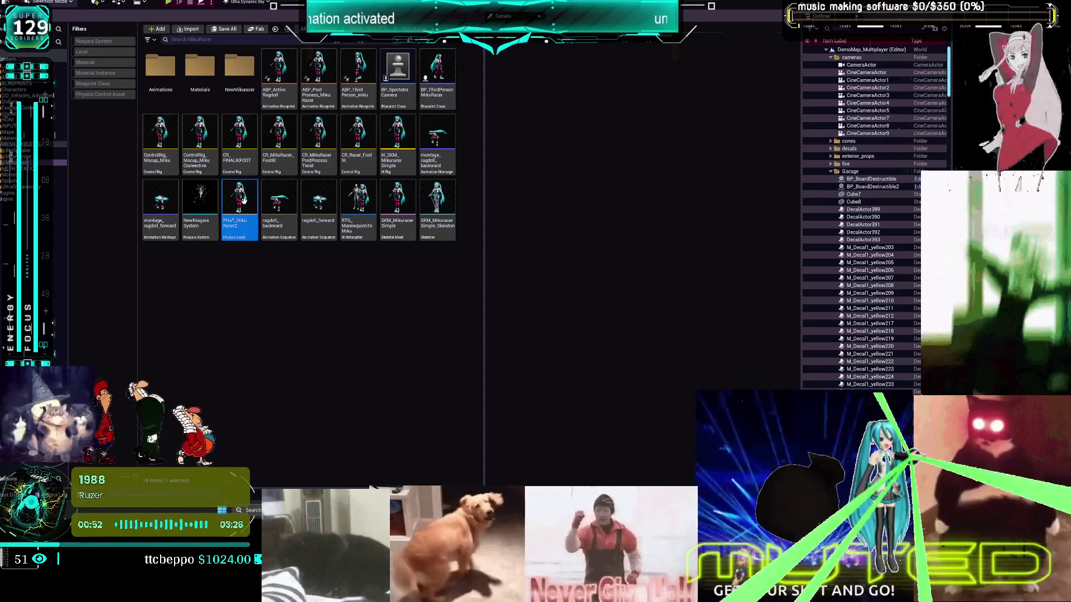
- Open PHaT_MikuRacer2 in the Physics Asset editor
double_click(243, 200)
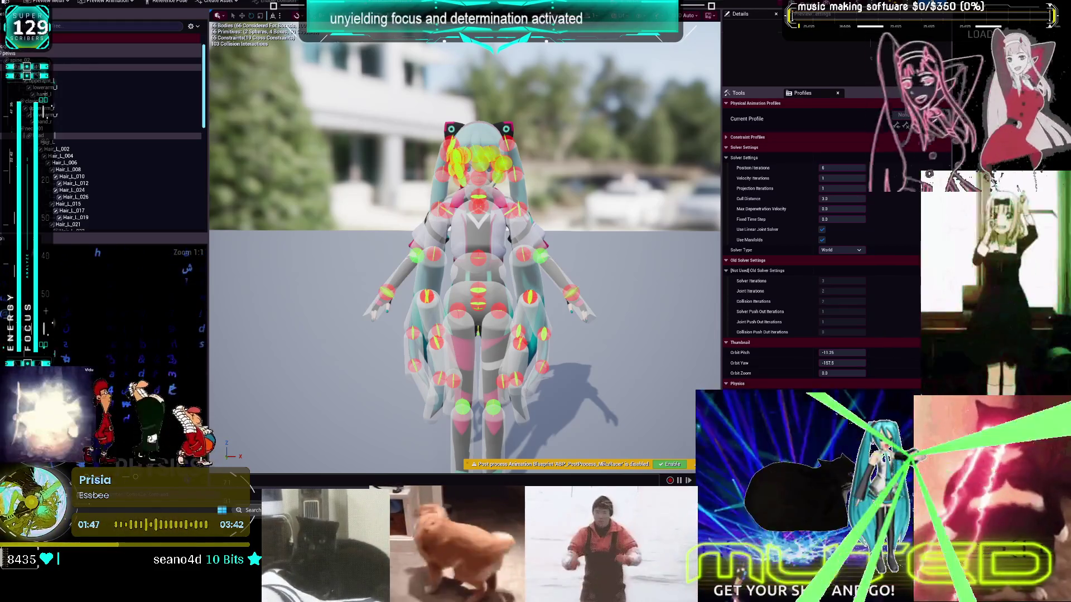
mouse_move(564, 199)
mouse_down()
mouse_move(587, 190)
mouse_move(575, 193)
mouse_move(597, 198)
mouse_move(519, 217)
mouse_up()
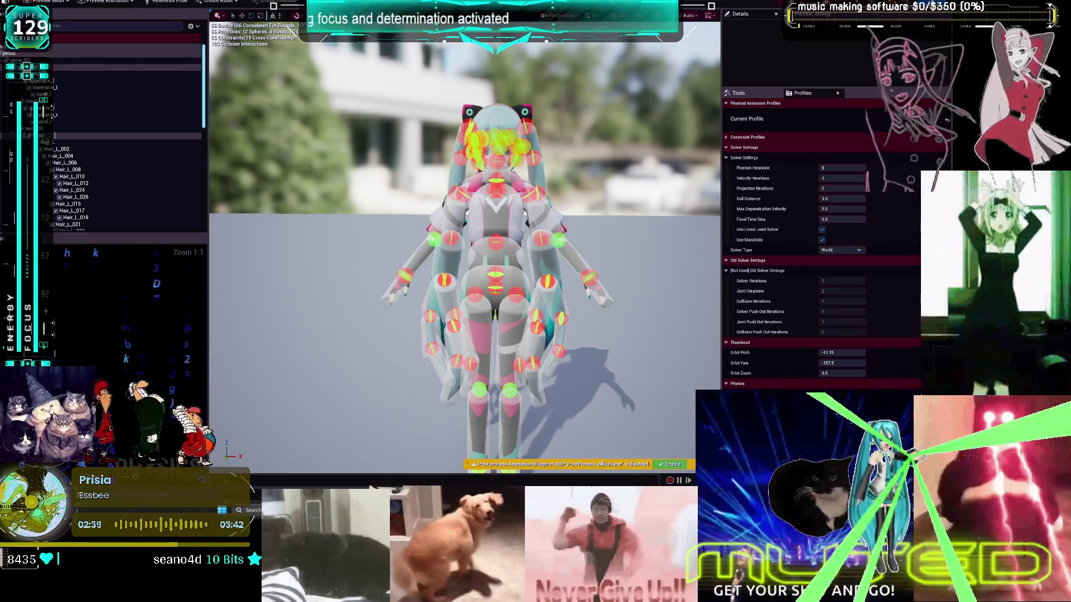
key(alt+Tab)
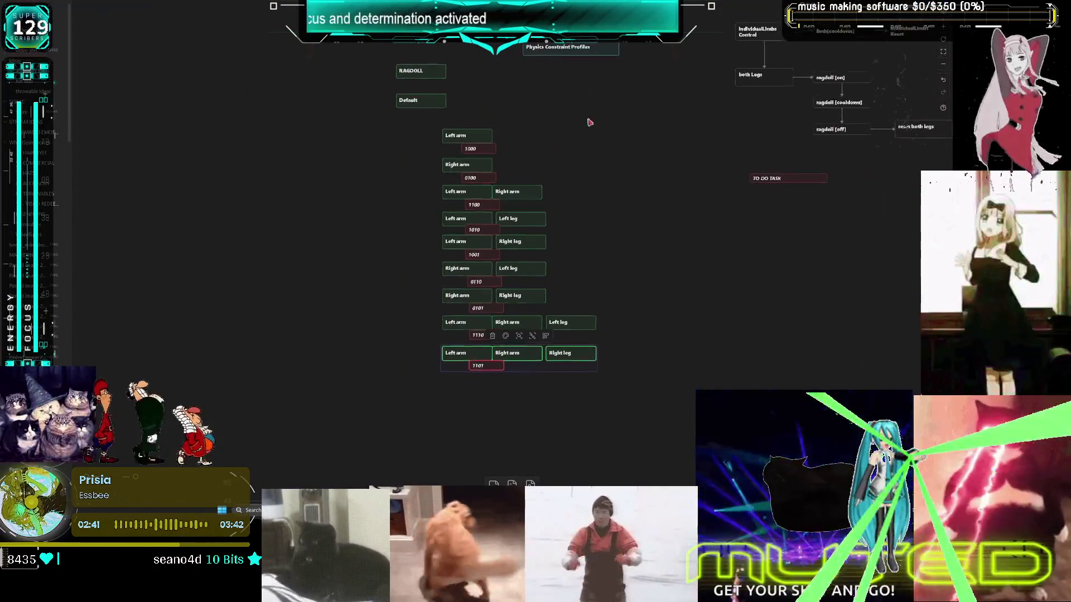
- Pan and zoom the Obsidian canvas onto the TO DO TASK, RAGDOLL and impulse notes
mouse_move(563, 144)
mouse_down()
mouse_move(390, 265)
mouse_move(509, 249)
mouse_move(587, 325)
mouse_up()
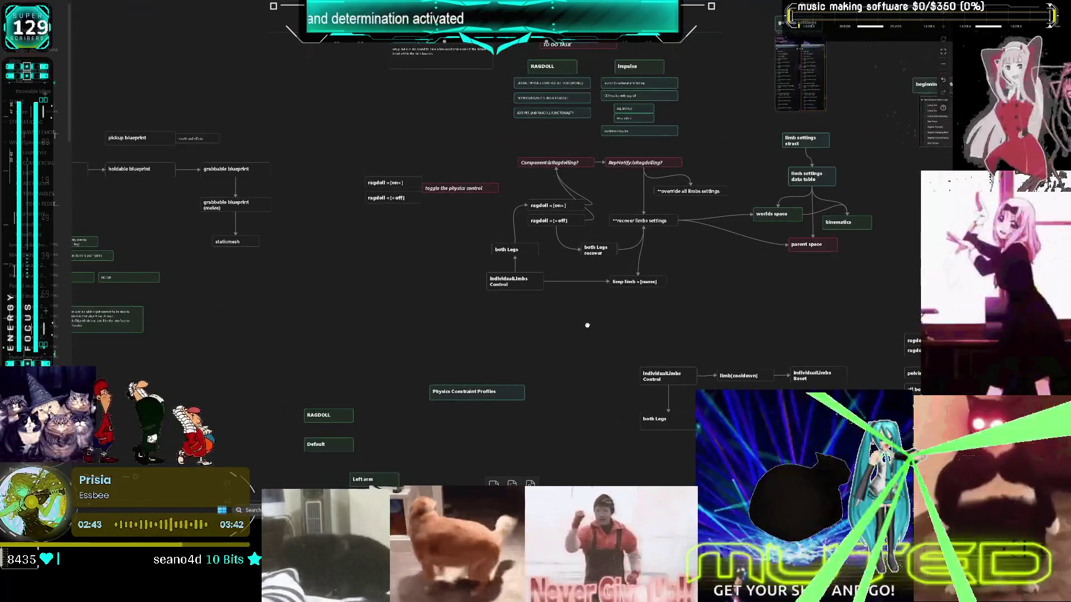
scroll(587, 325, up, 5)
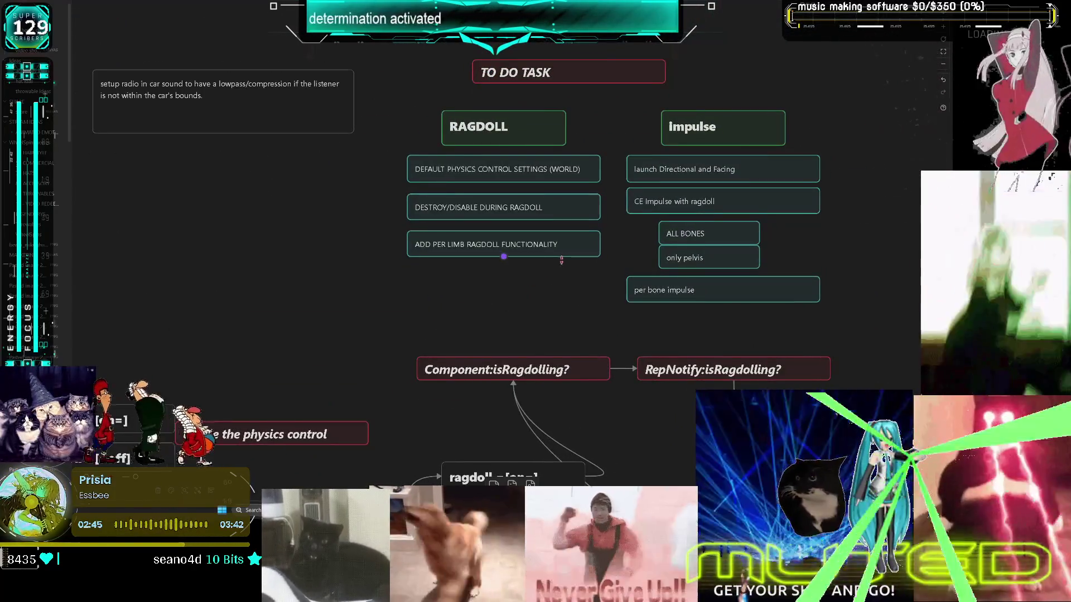